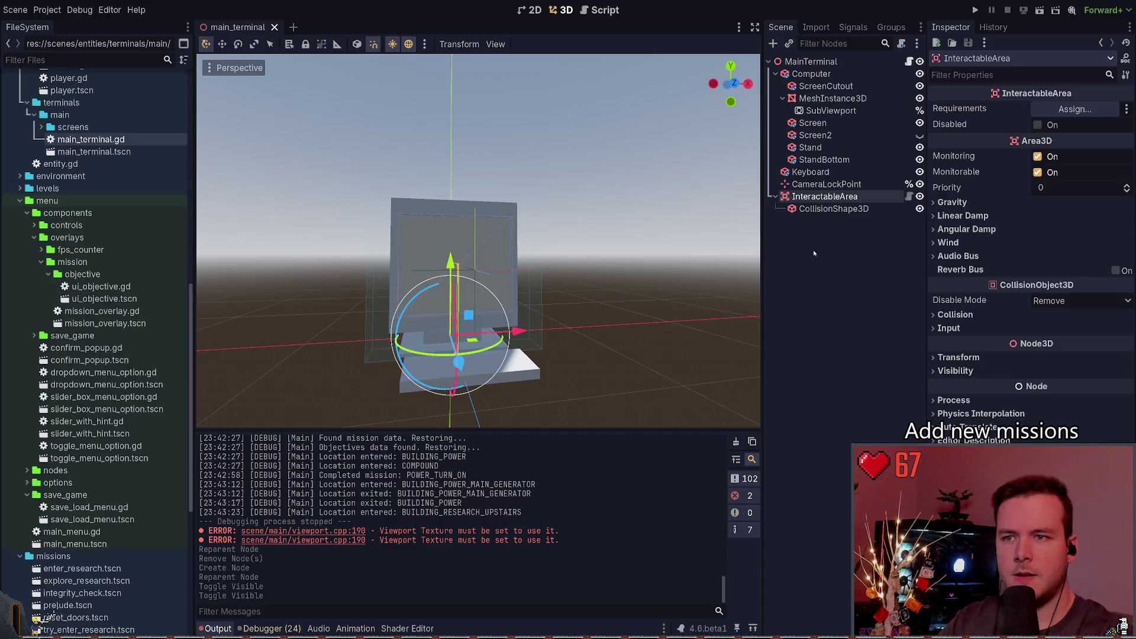
click(909, 61)
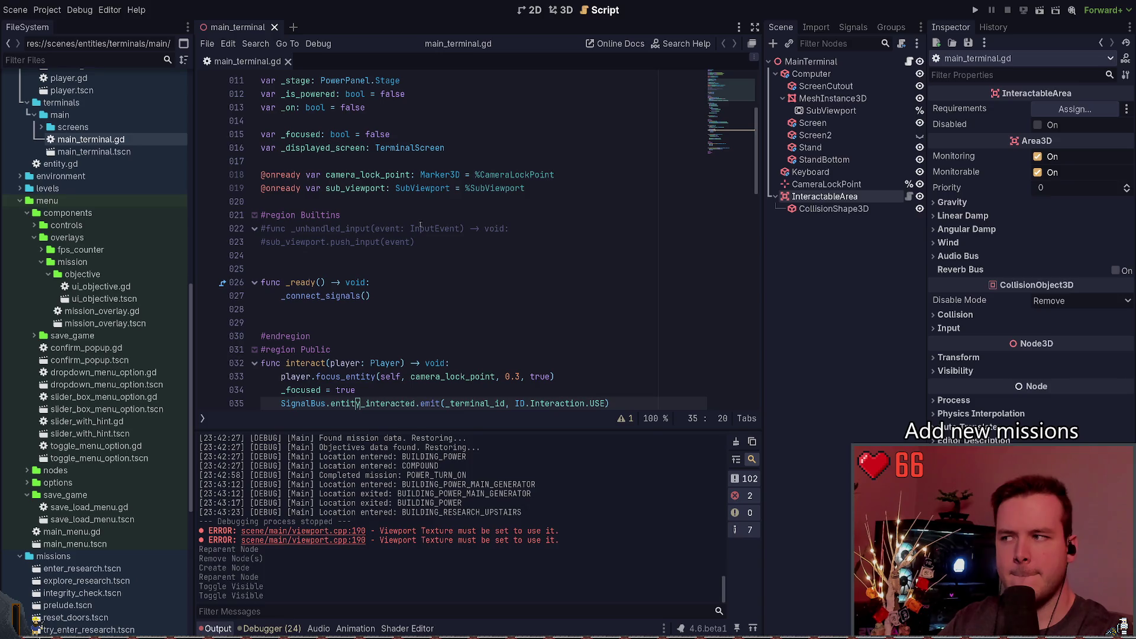
scroll(417, 242, down, 2)
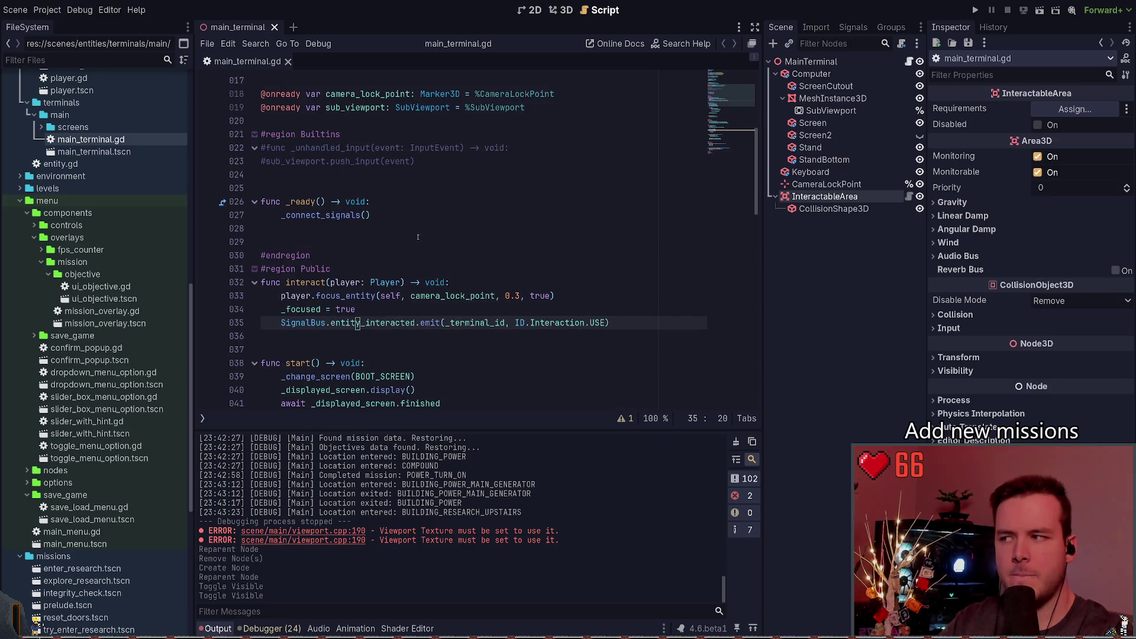
click(479, 259)
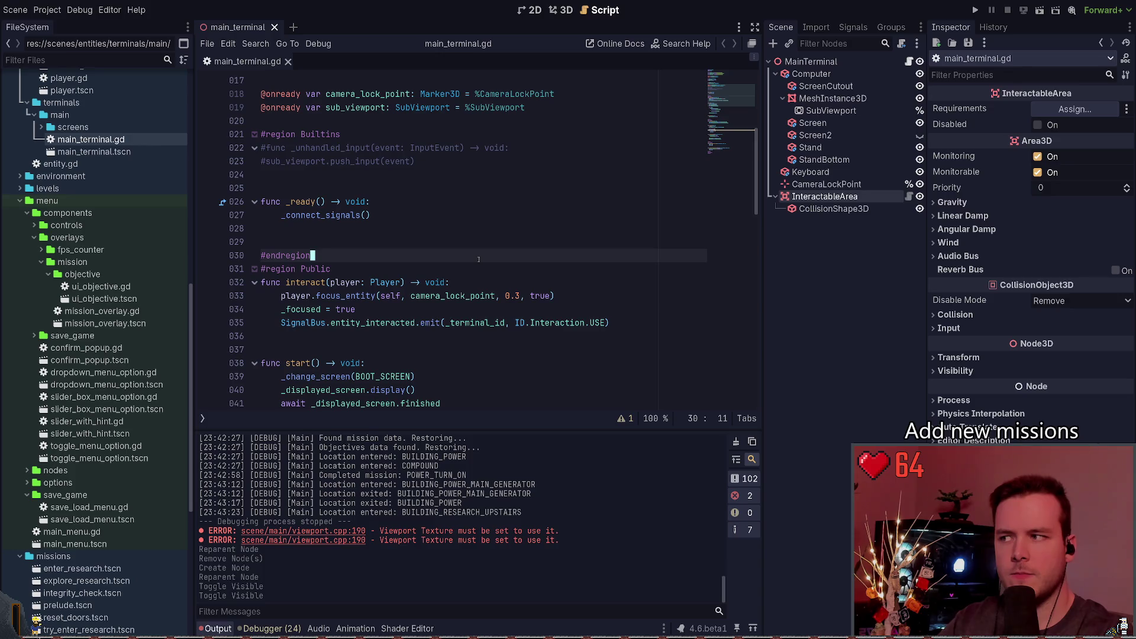
scroll(474, 264, up, 5)
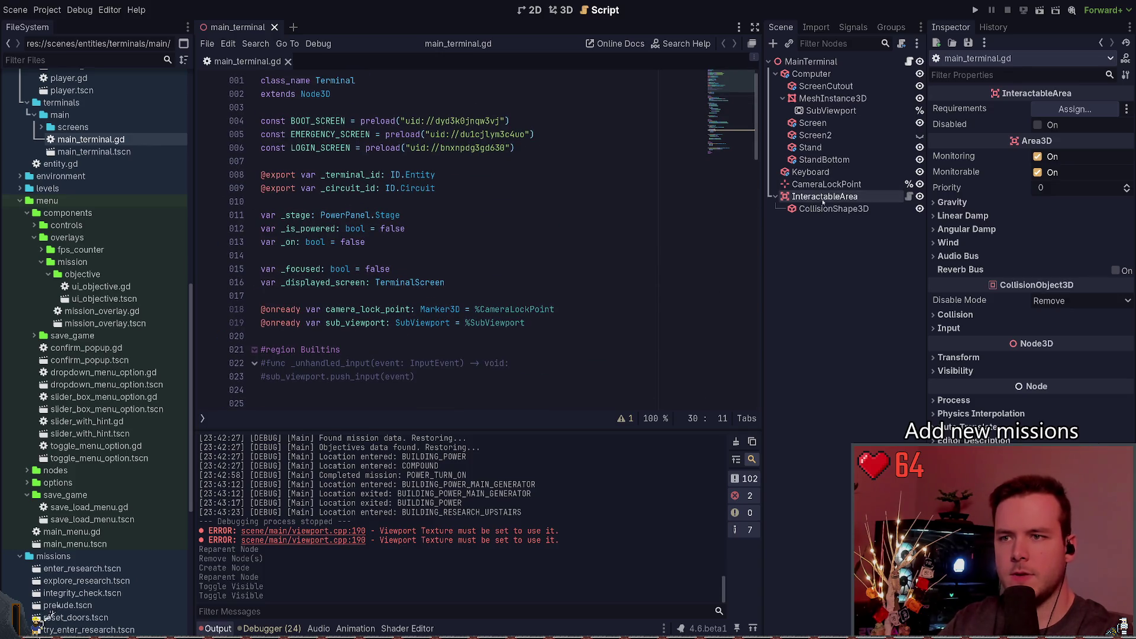
drag(824, 197, 427, 289)
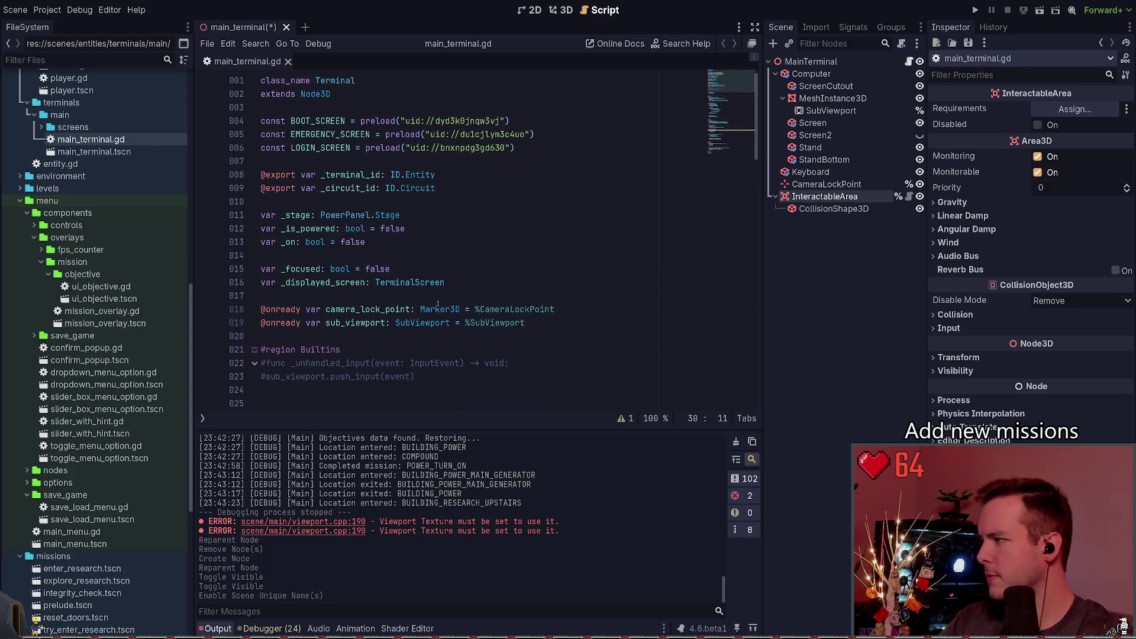
mouse_move(824, 197)
mouse_down()
mouse_move(402, 188)
mouse_move(349, 242)
mouse_move(381, 327)
mouse_move(382, 294)
mouse_up()
click(496, 279)
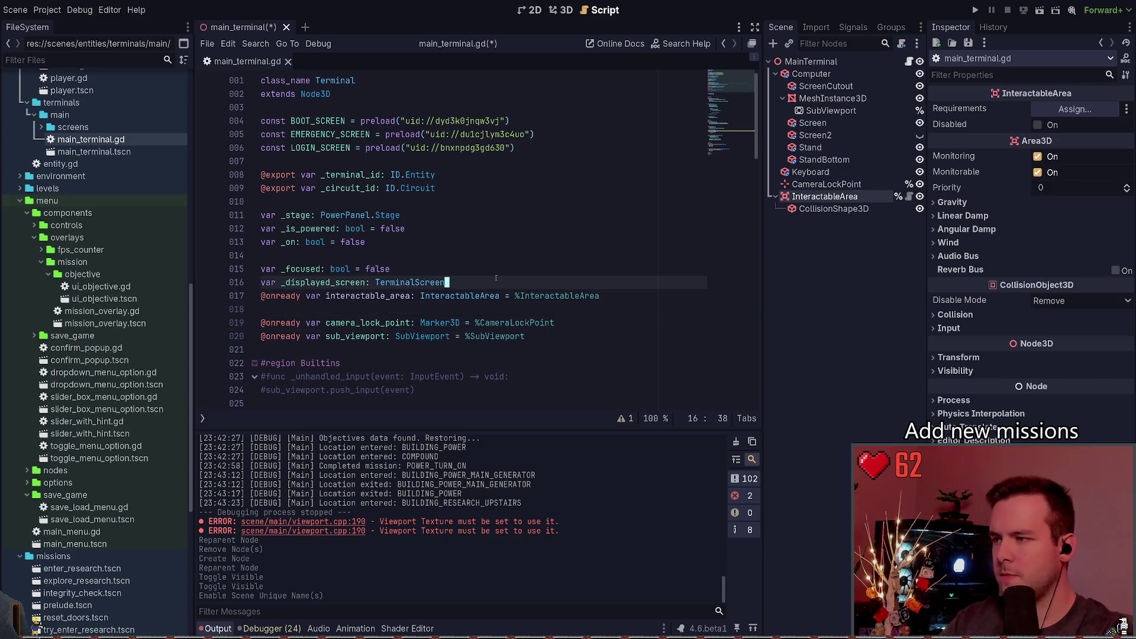
click(378, 296)
key(alt+Down)
key(ctrl+s)
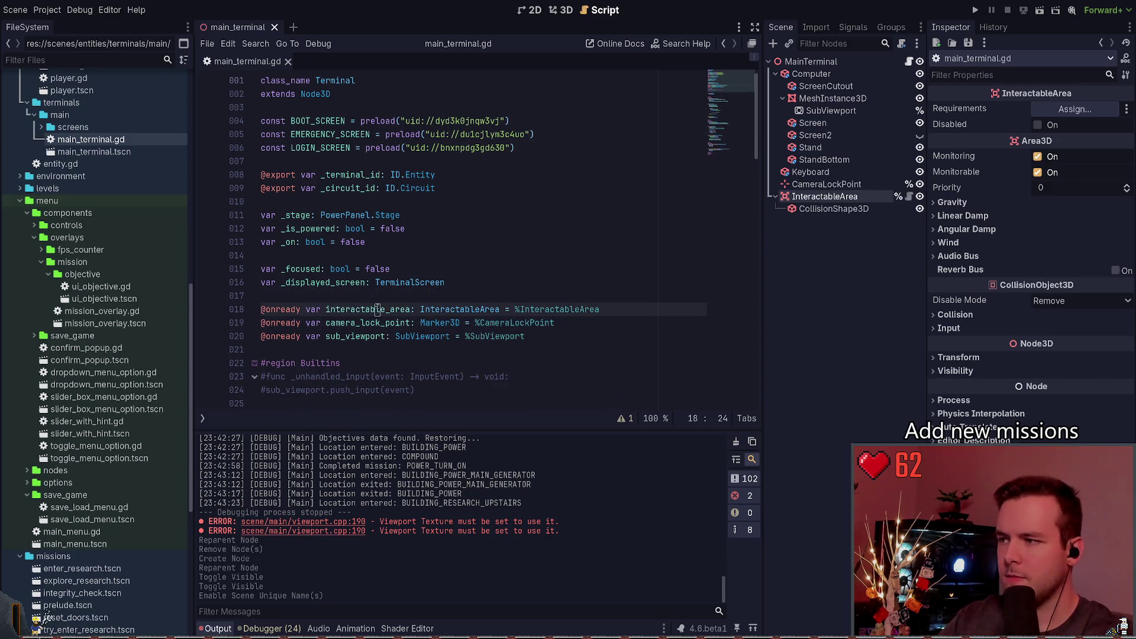
Start a new indented line after the last signal connection in _connect_signals.
scroll(378, 309, down, 6)
ctrl+click(358, 203)
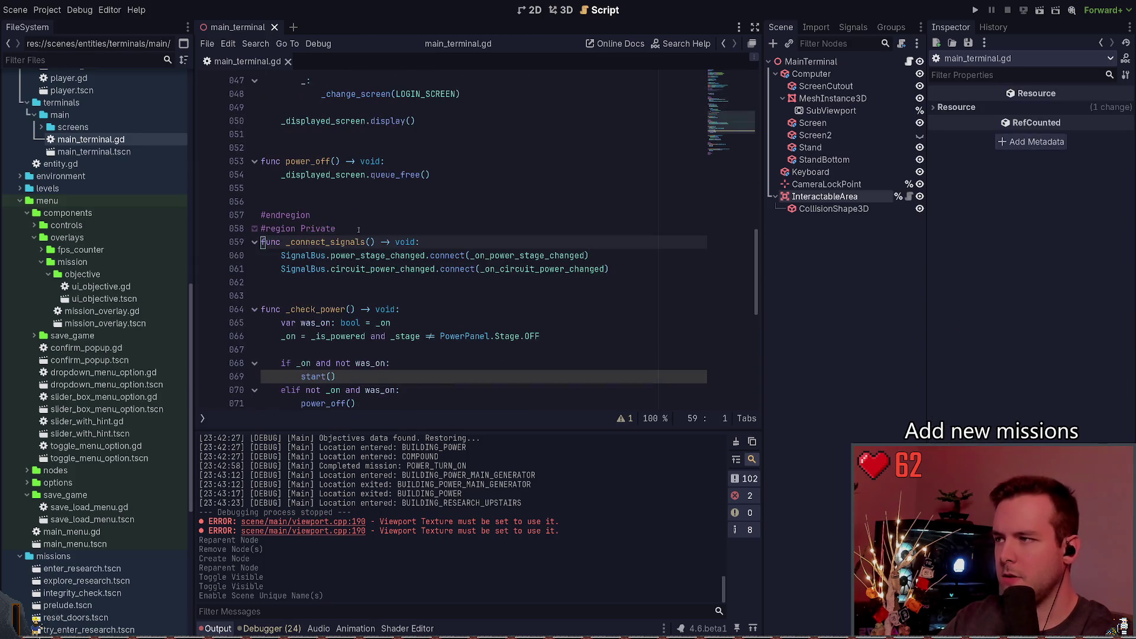
click(457, 242)
key(Down)
key(Down)
key(End)
key(Return)
key(Return)
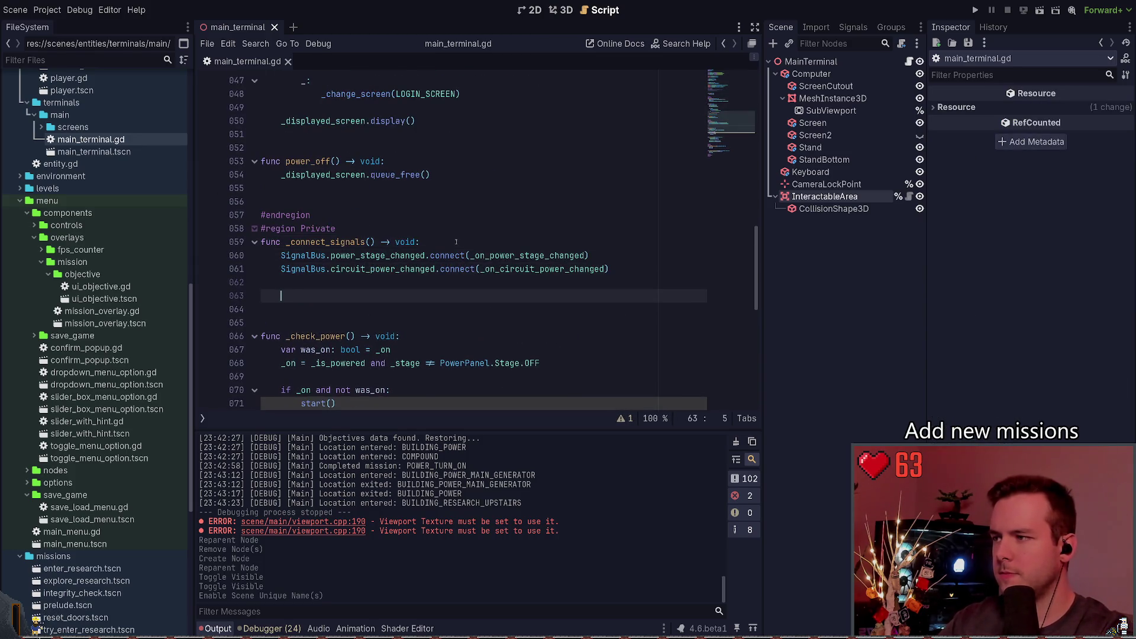
Write interactable_area.interacted.connect(_ on line 63, then scroll through the script to review it.
text(interactable_area.interacted.connect(_)
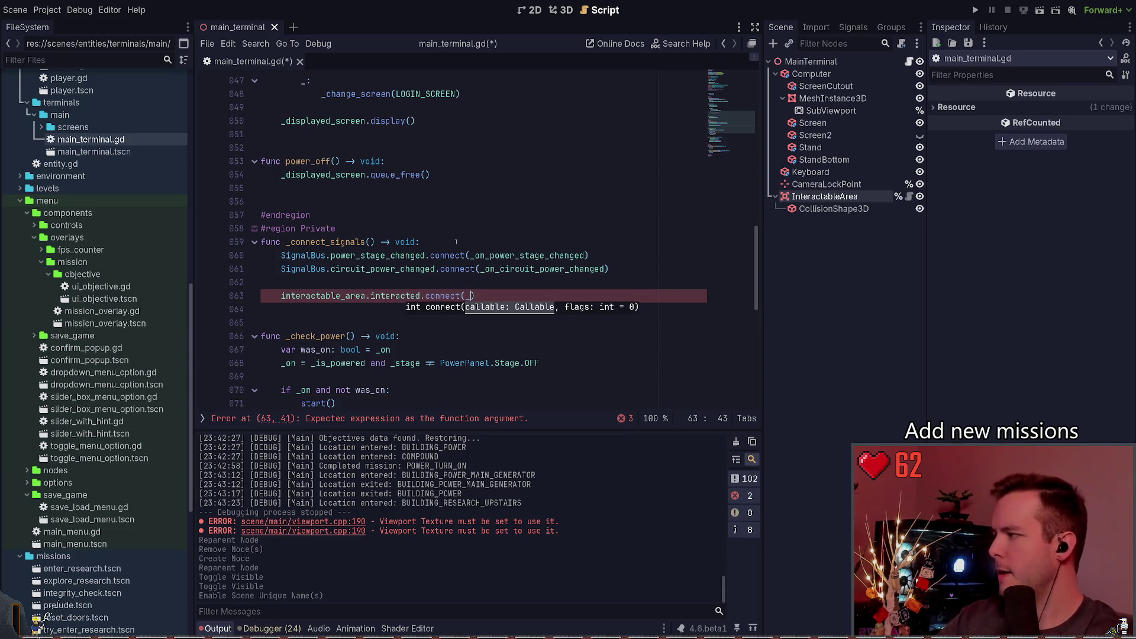
scroll(507, 292, down, 7)
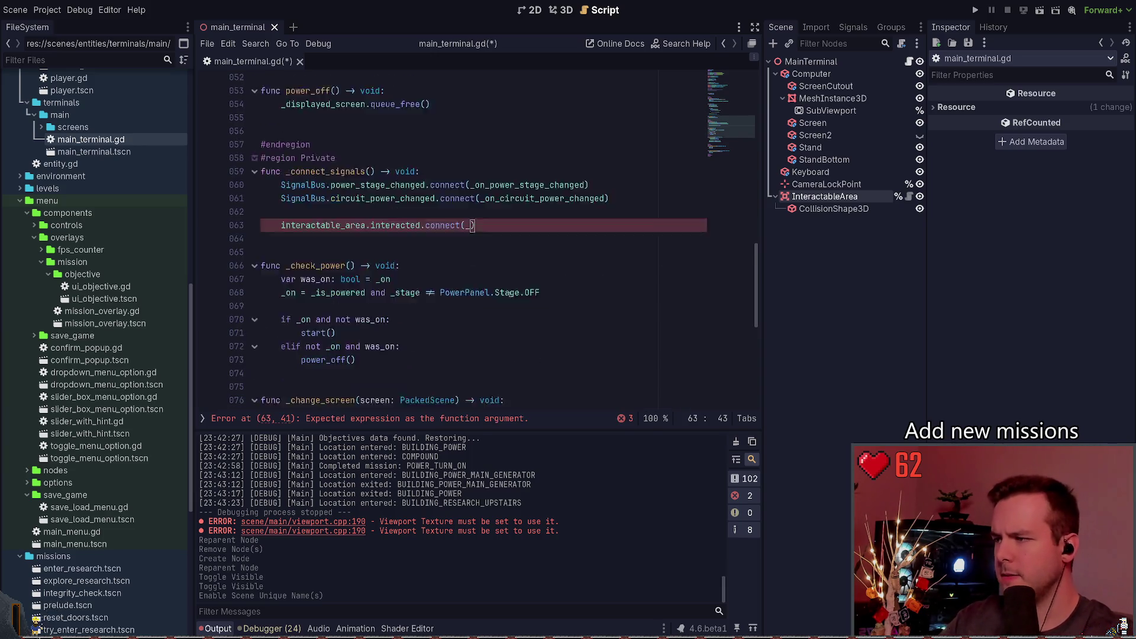
scroll(507, 292, down, 3)
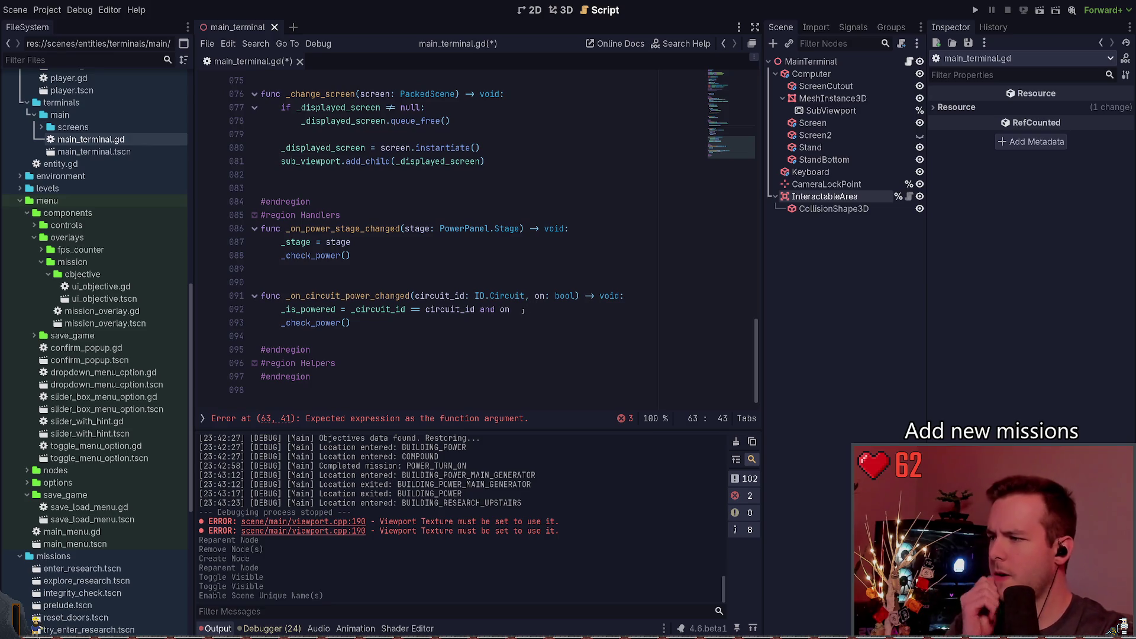
scroll(485, 314, up, 7)
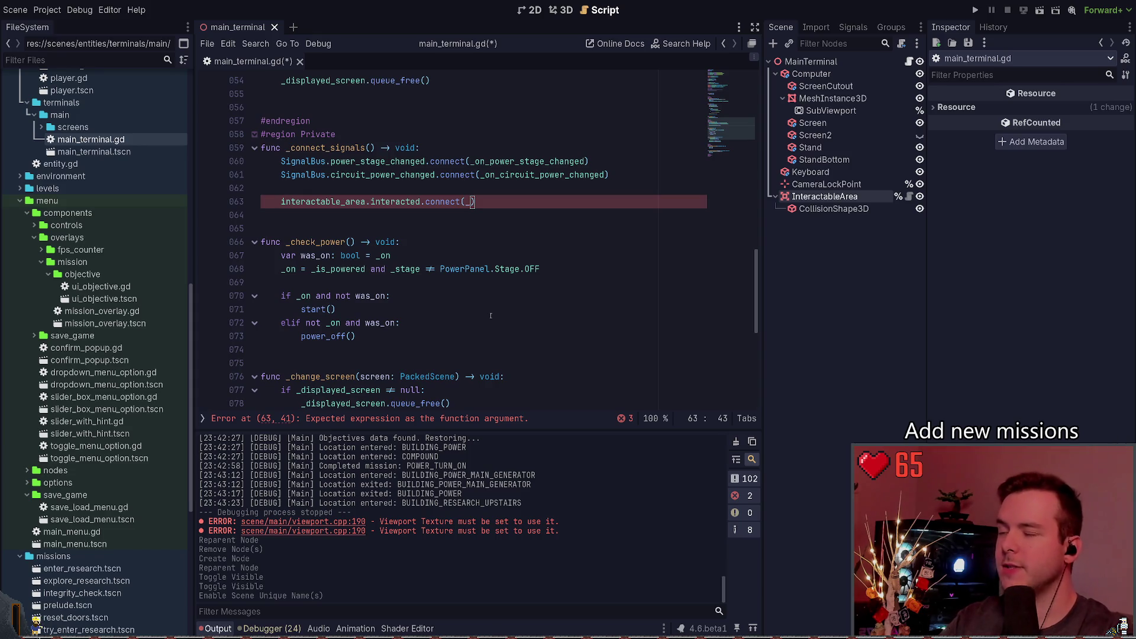
scroll(491, 315, up, 17)
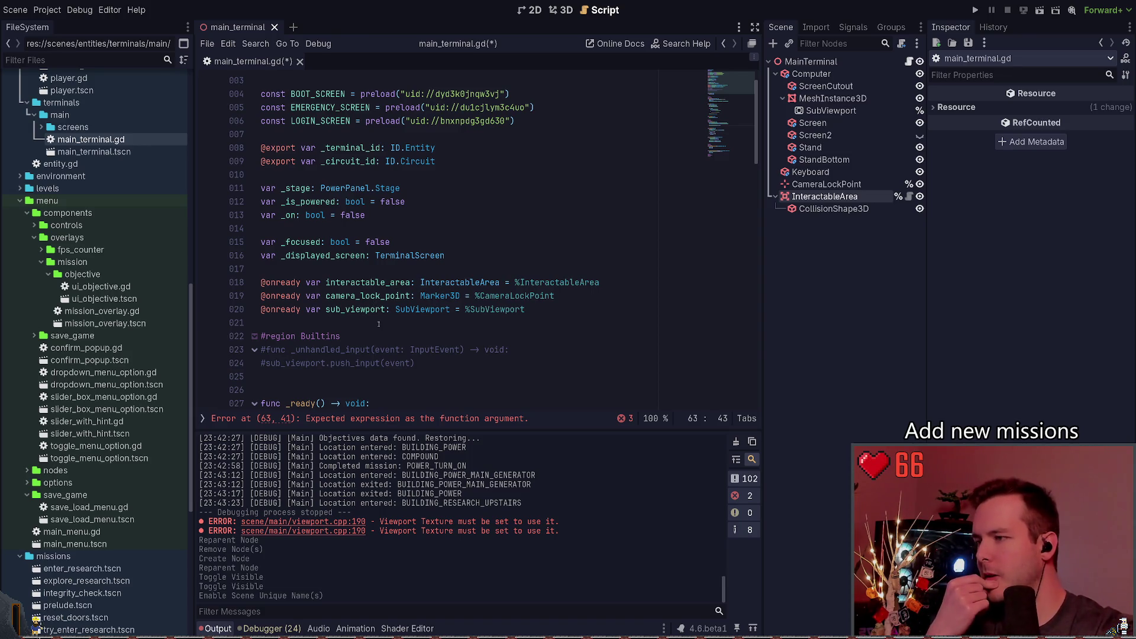
scroll(379, 325, down, 3)
click(380, 261)
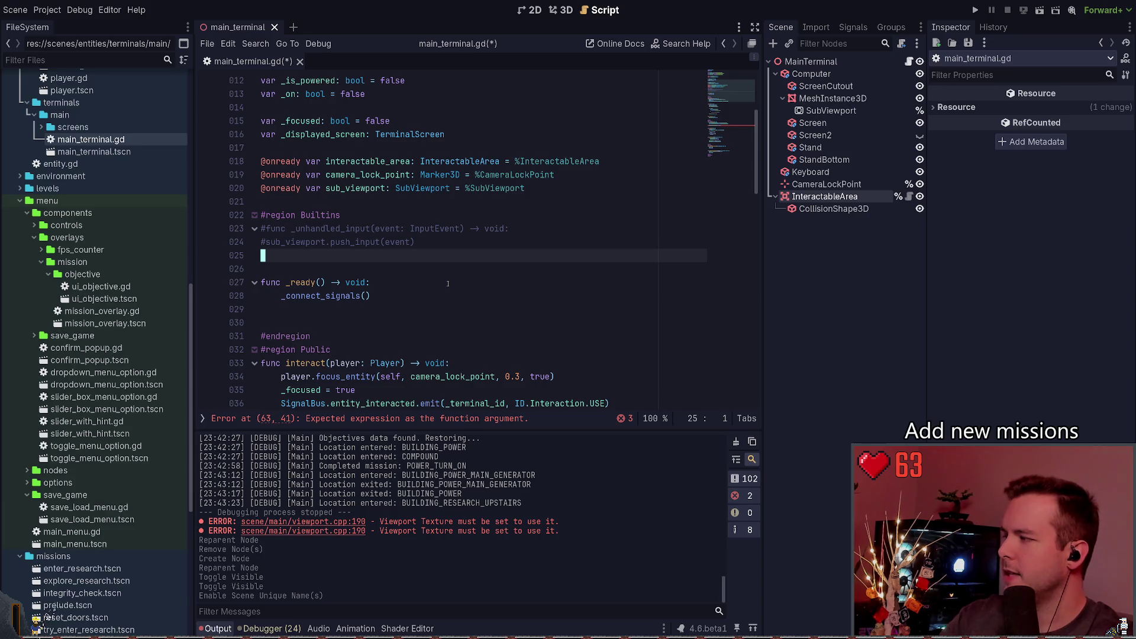
Toggle comments on the _unhandled_input lines and save, logging the line 63 parse error.
key(shift+Up)
key(shift+Up)
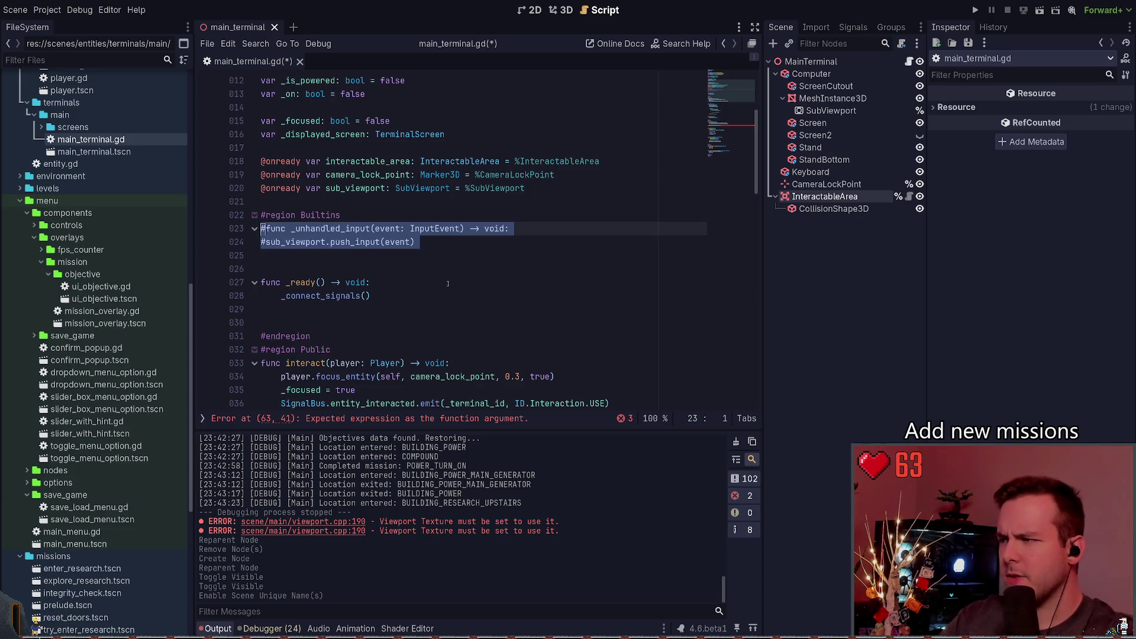
key(Left)
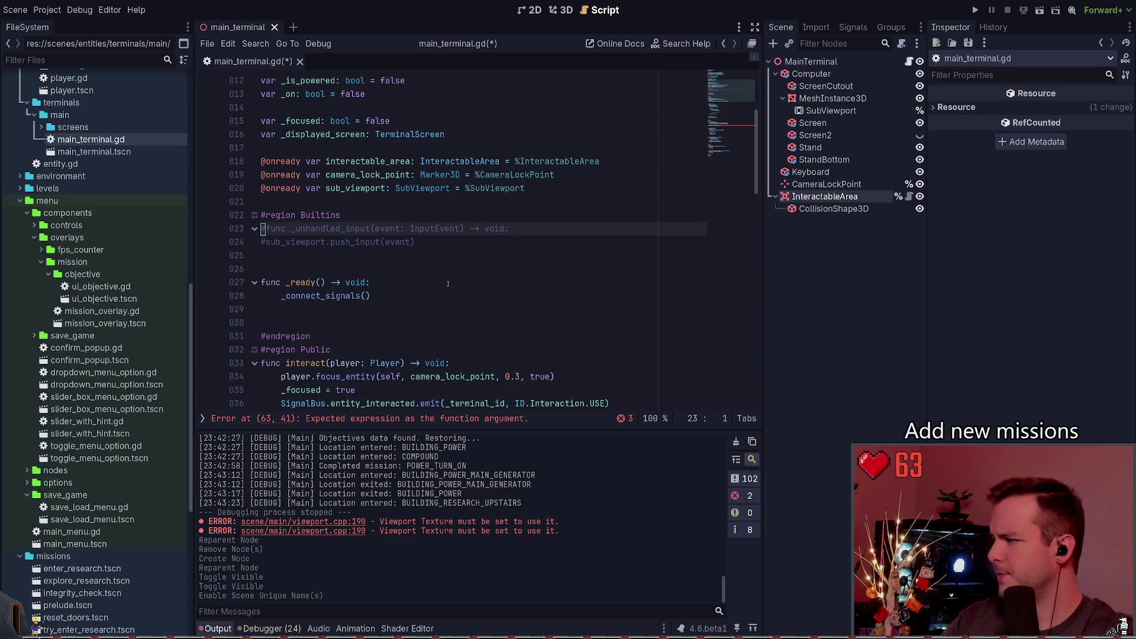
key(ctrl+s)
key(Down)
key(Down)
key(Down)
key(End)
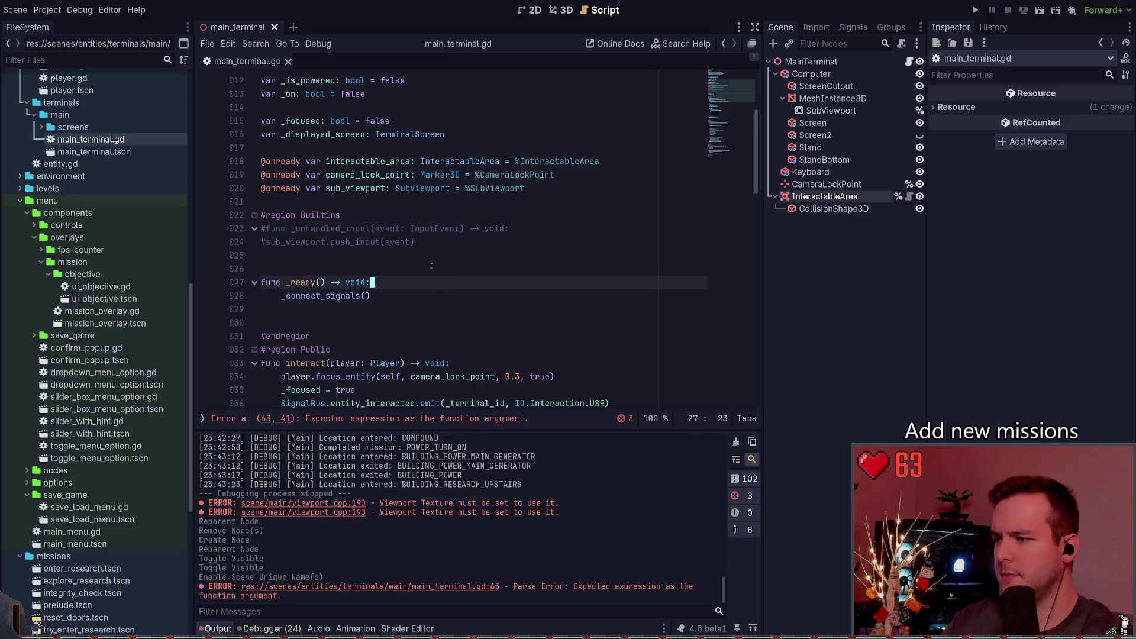
scroll(367, 292, down, 1)
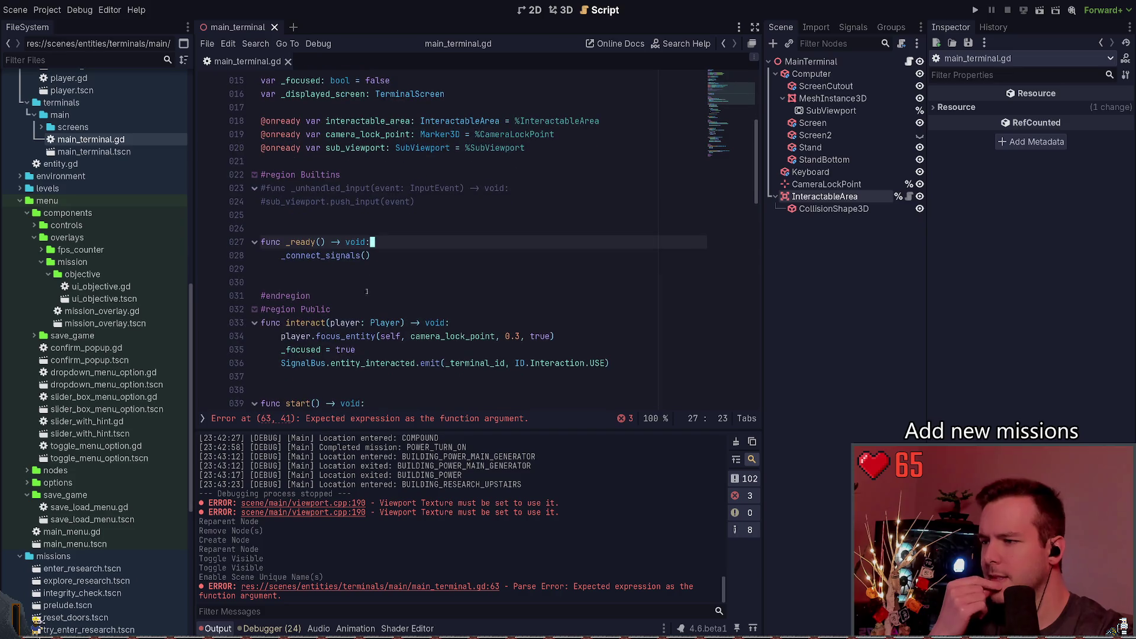
key(Down)
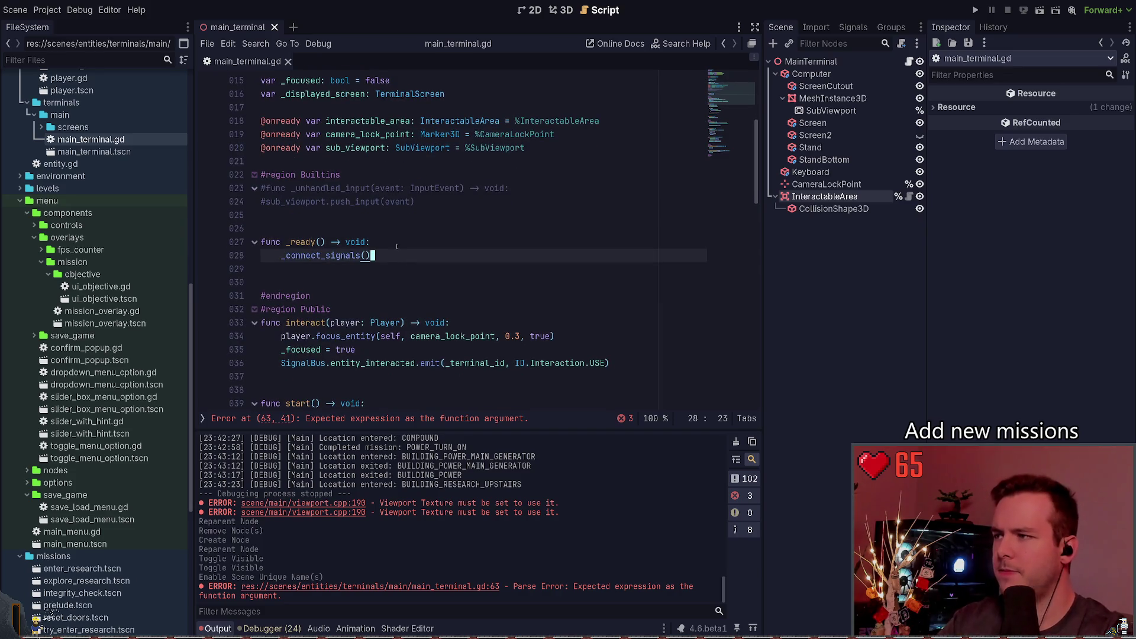
Select the interactable_area declaration on line 18, then scroll down to line 63.
click(396, 229)
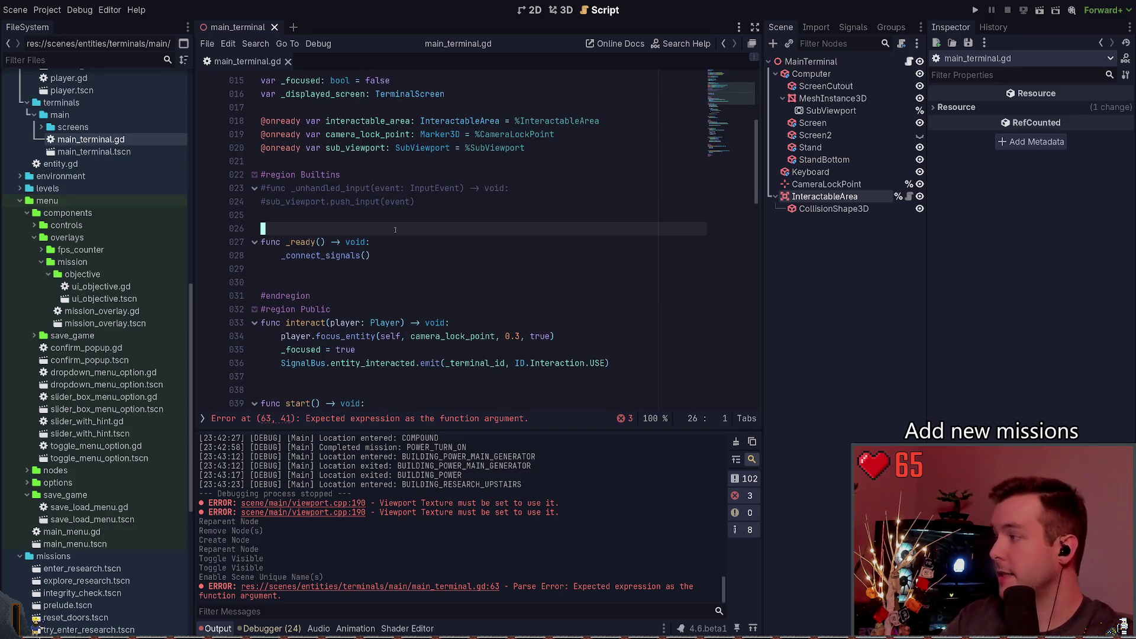
click(392, 121)
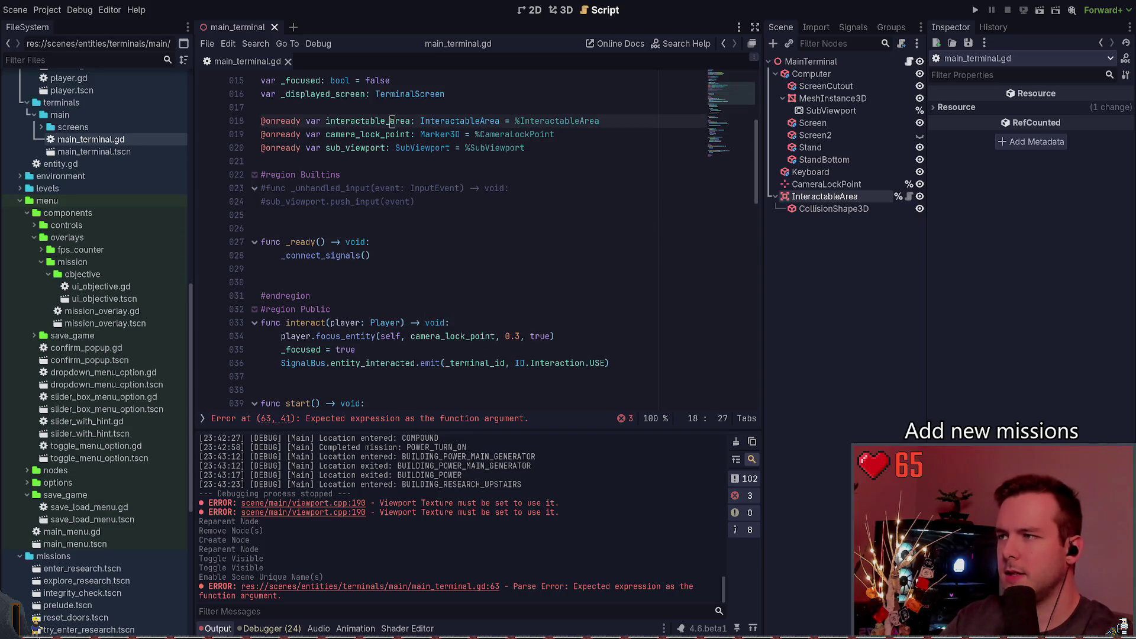
double_click(379, 120)
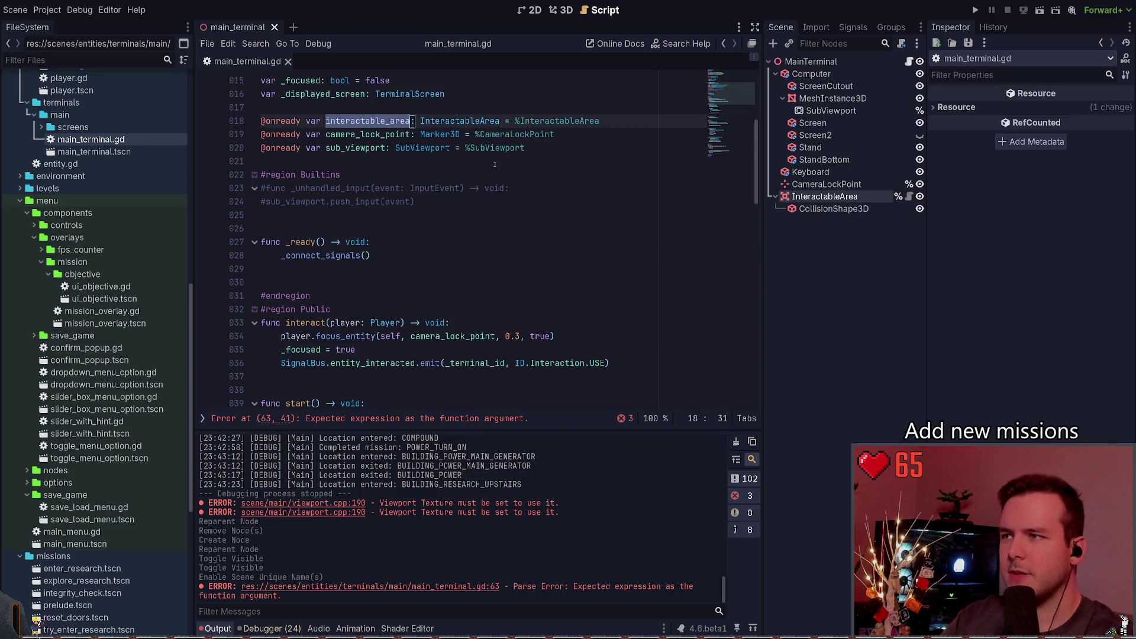
click(384, 120)
double_click(384, 121)
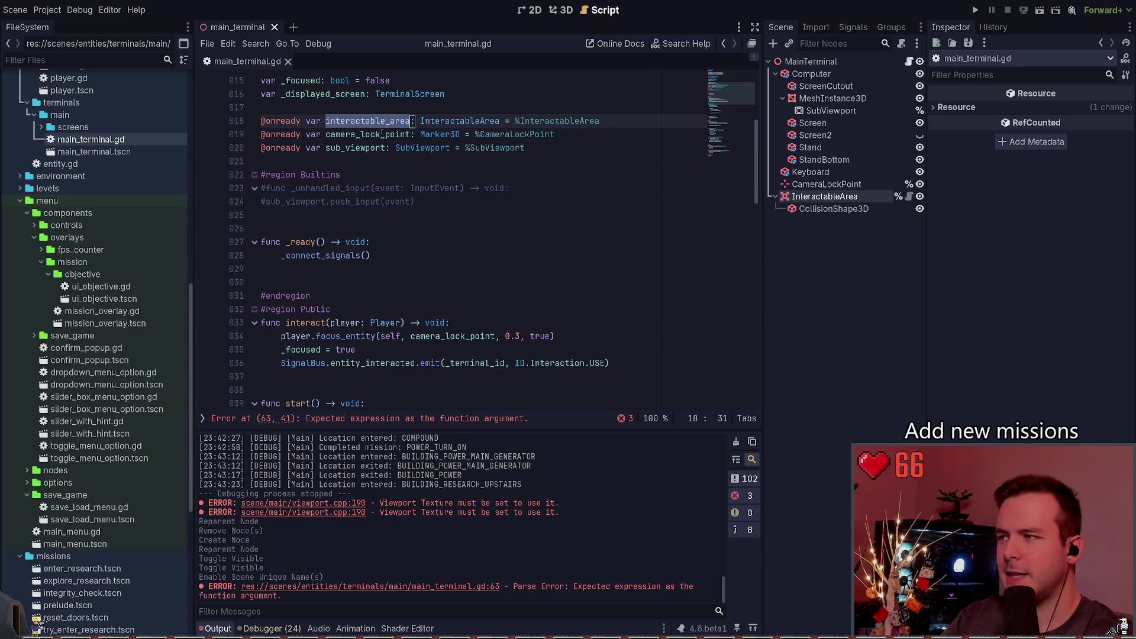
scroll(384, 148, down, 3)
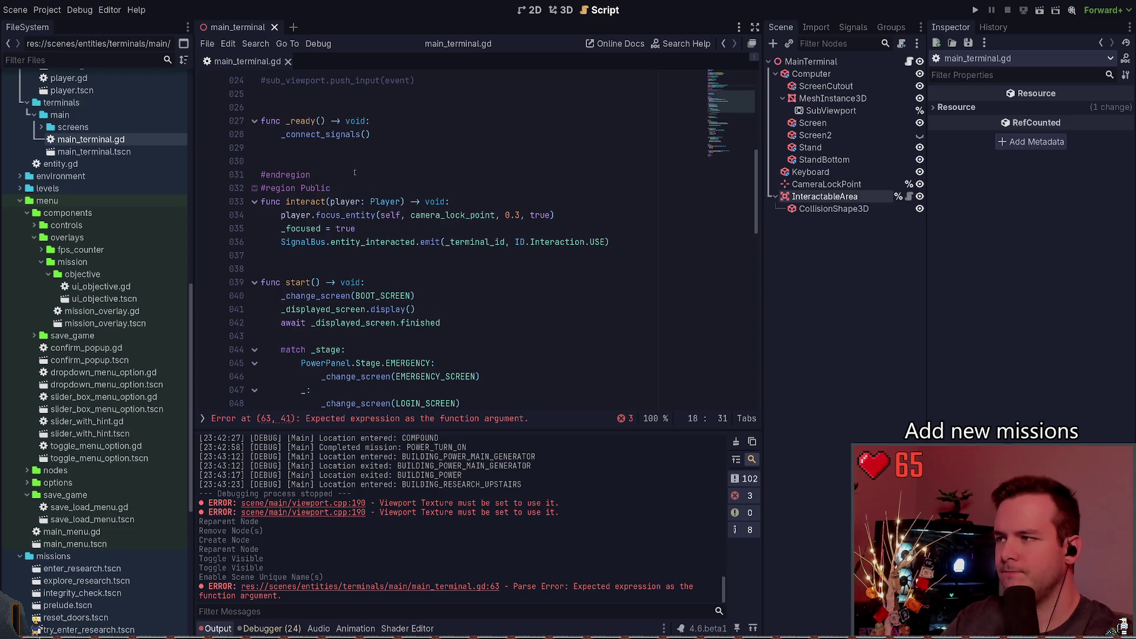
scroll(355, 172, down, 9)
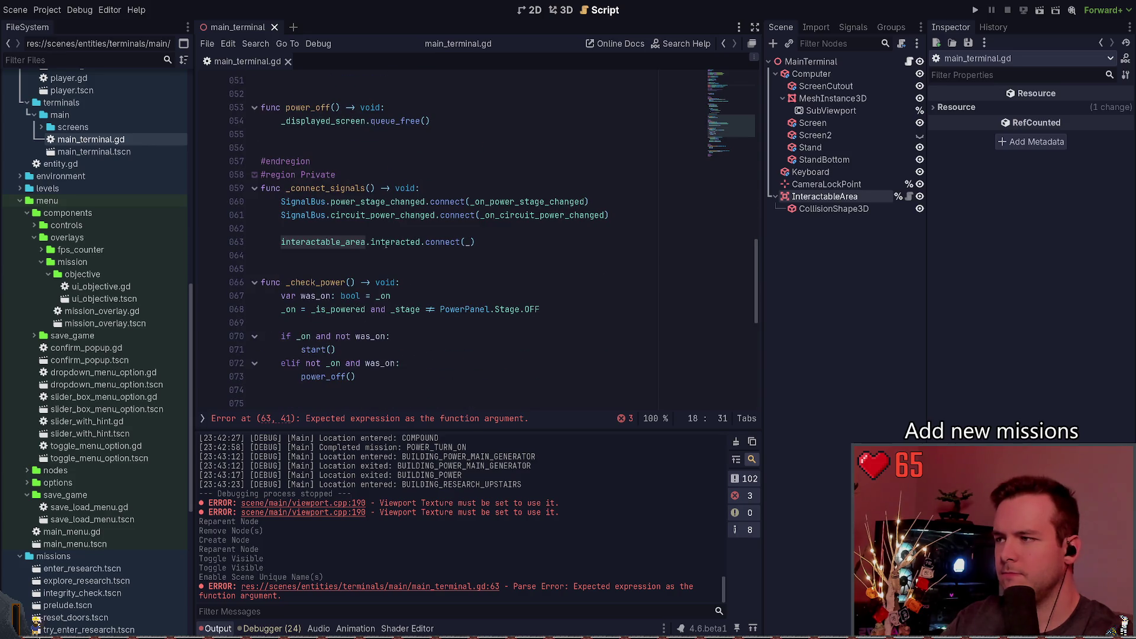
Complete line 63 as interactable_area.interacted.connect(interact) using autocomplete.
click(473, 242)
key(BackSpace)
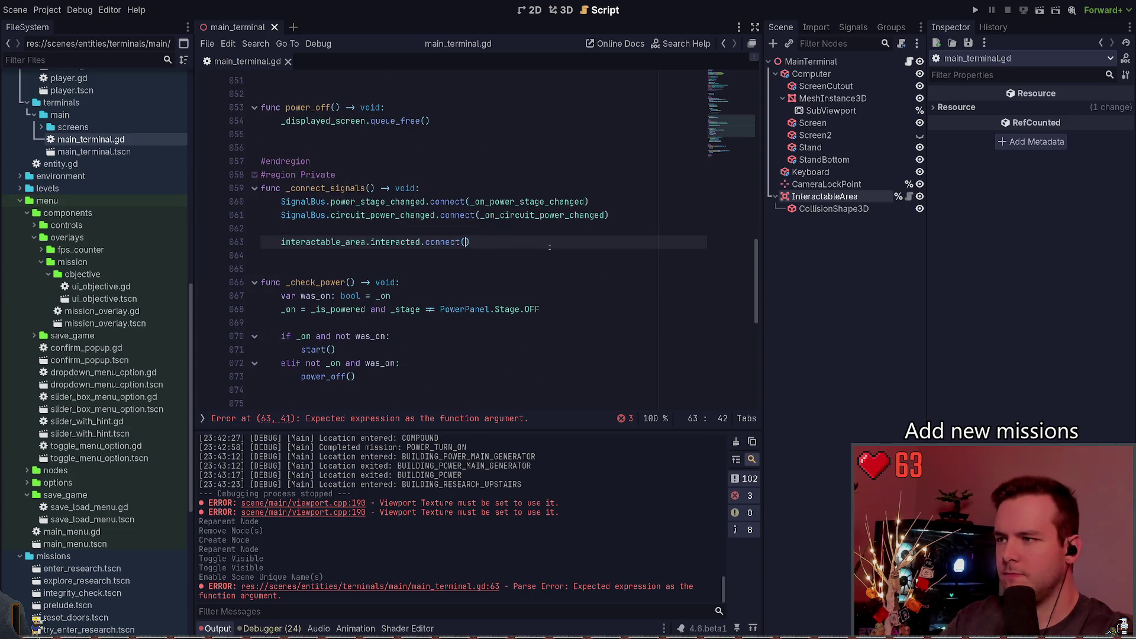
text(inter)
key(Return)
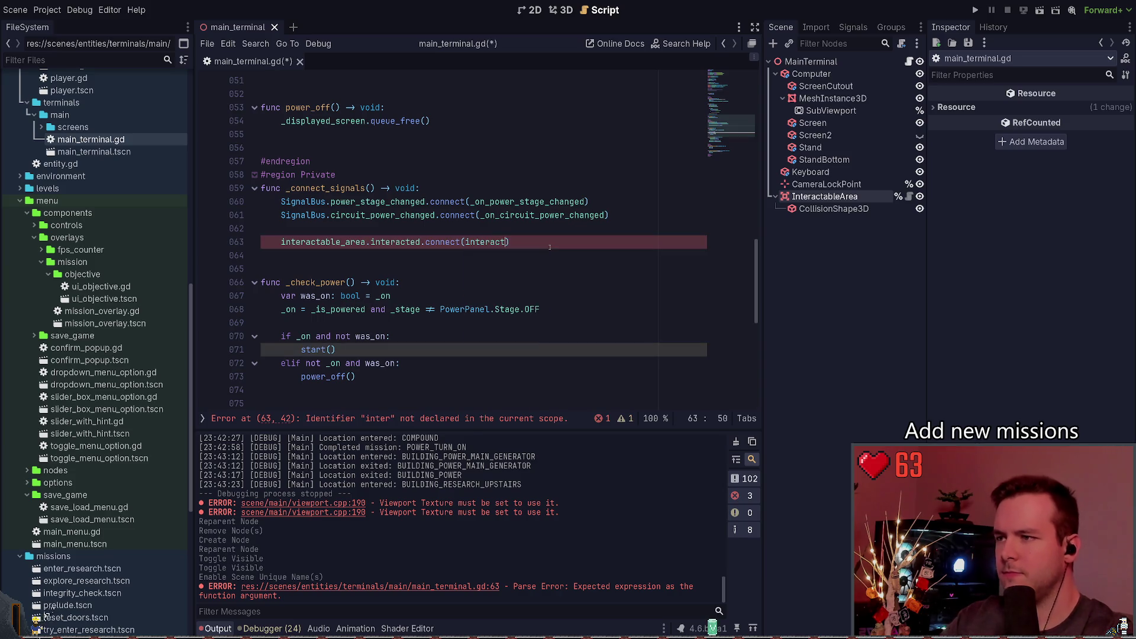
scroll(517, 261, up, 13)
scroll(518, 261, down, 2)
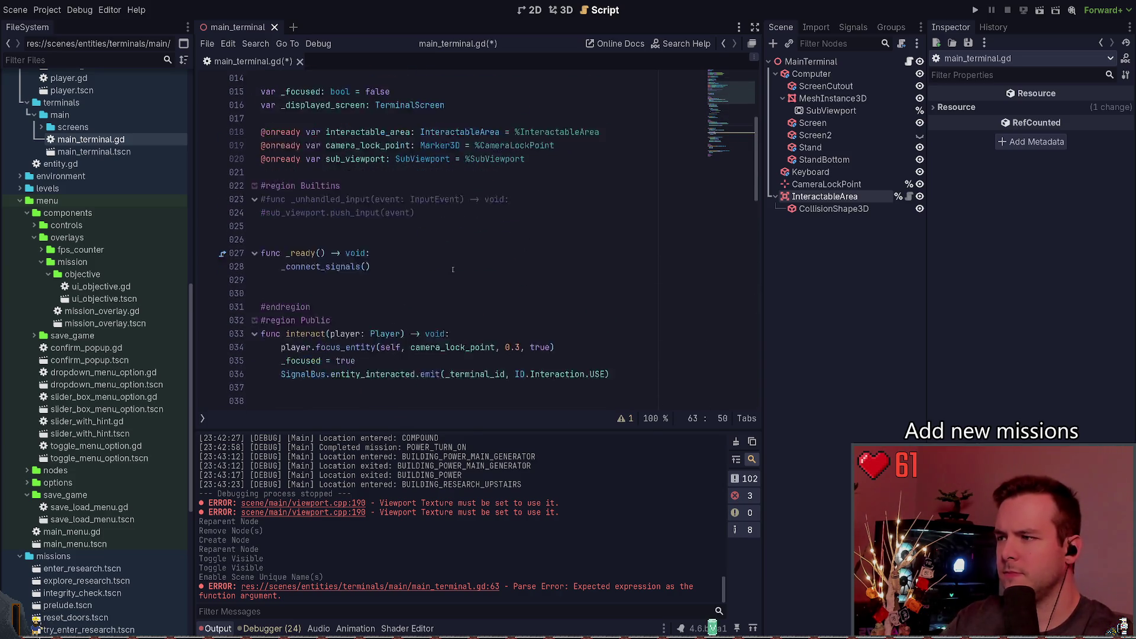
Remove the player parameter from interact, prefix line 34 with Game., and save.
click(331, 282)
key(ctrl+Delete)
key(ctrl+Delete)
key(ctrl+Delete)
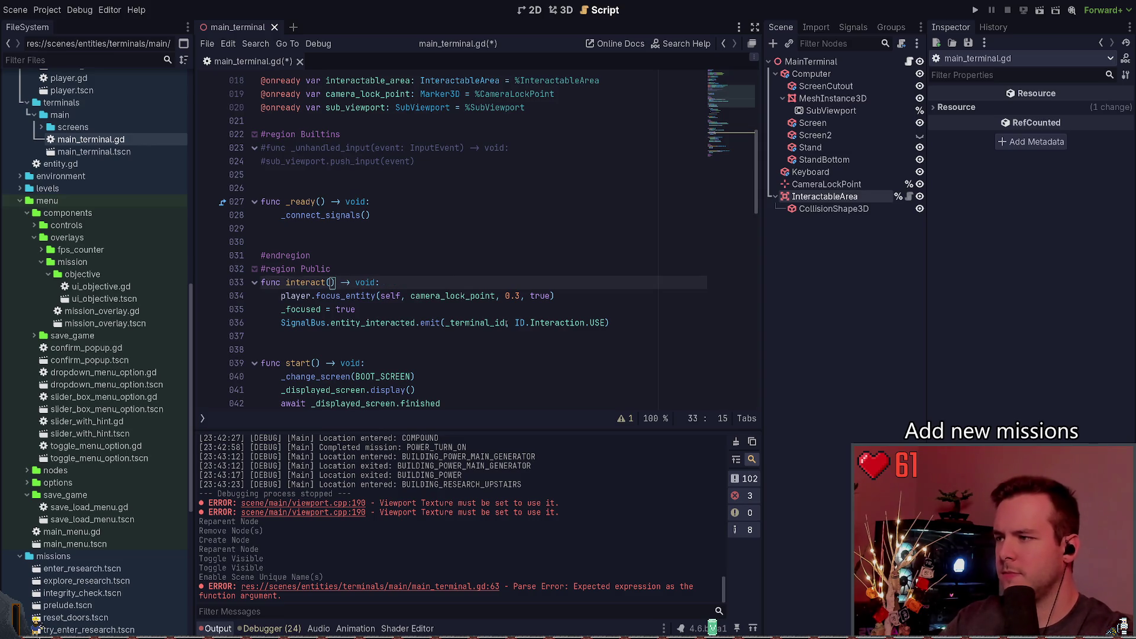
key(Down)
key(Home)
text(Game.)
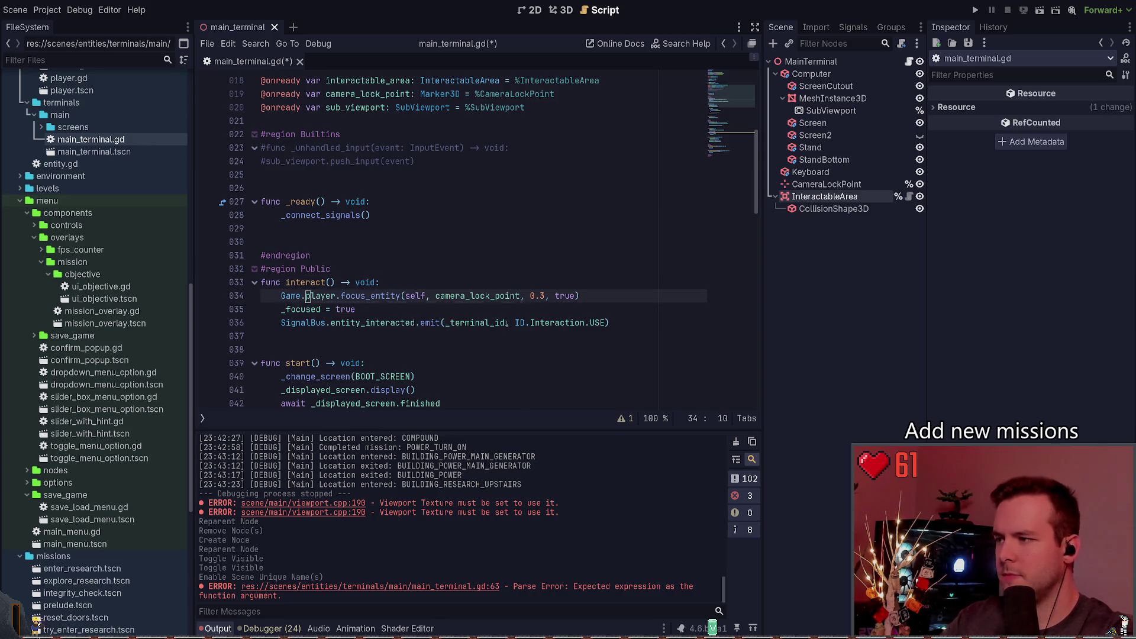
key(ctrl+s)
key(Left)
key(Left)
key(Left)
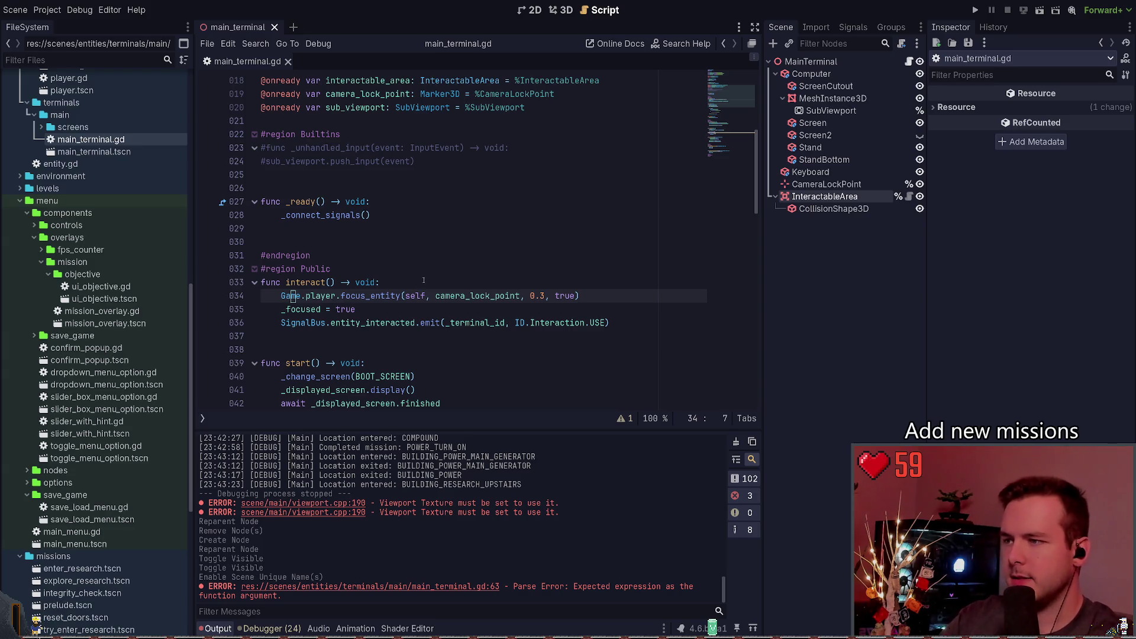
scroll(424, 280, down, 1)
key(Down)
key(End)
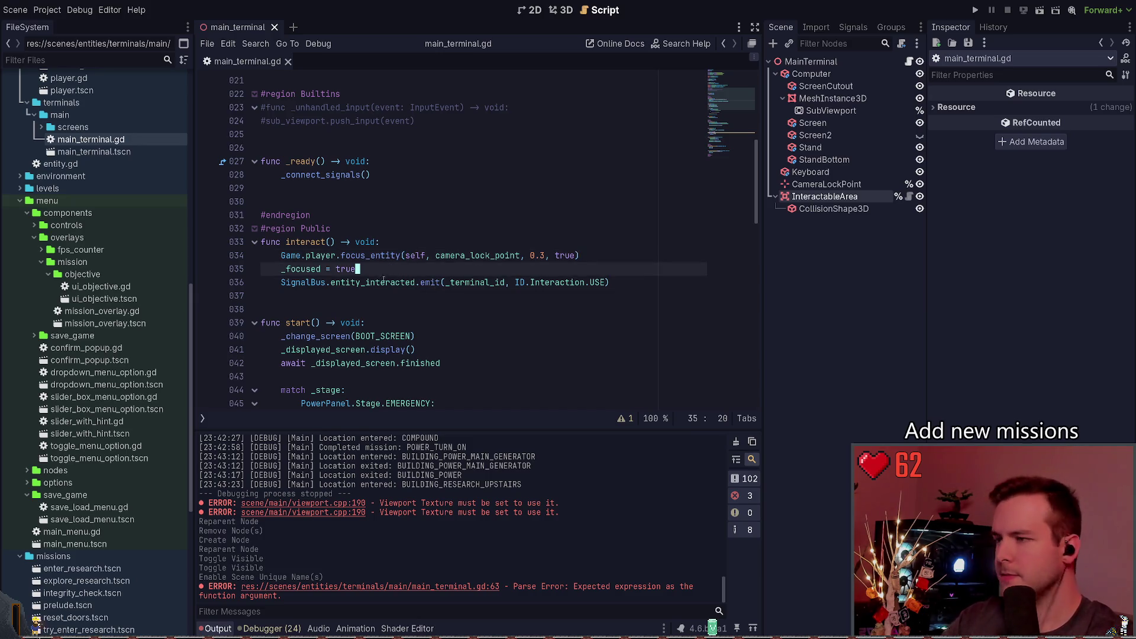
scroll(407, 286, down, 4)
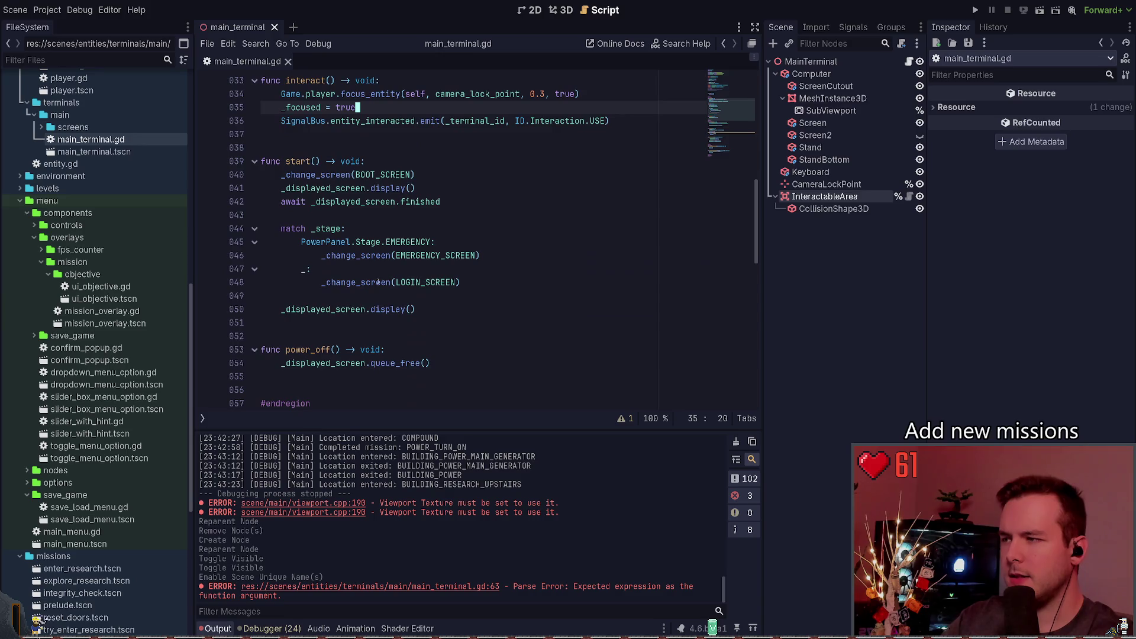
scroll(373, 253, down, 9)
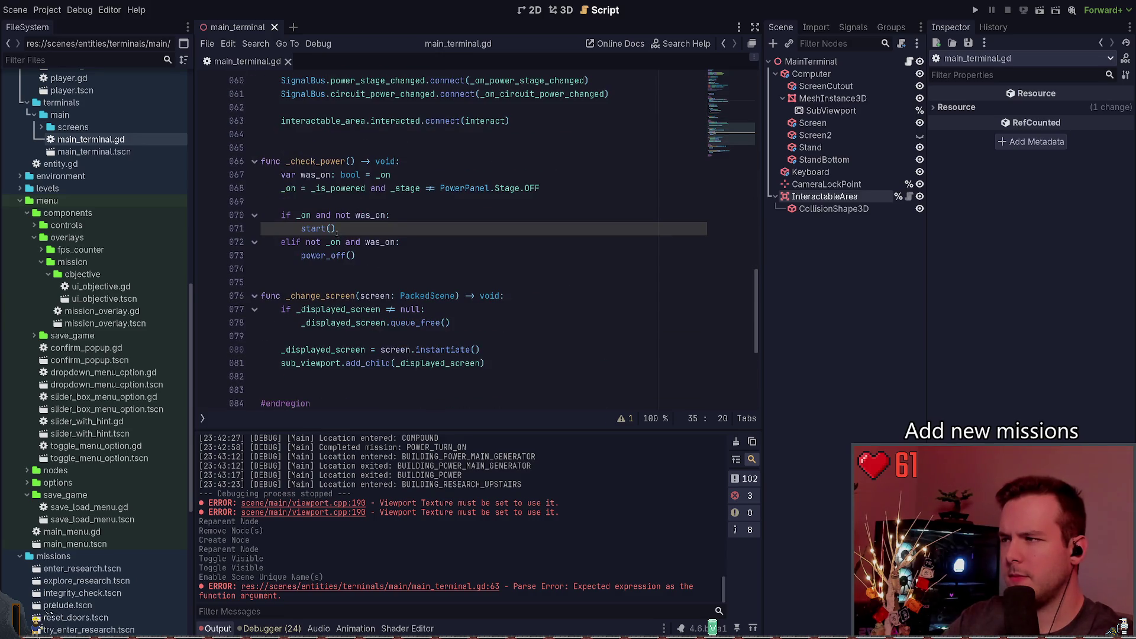
scroll(338, 232, down, 3)
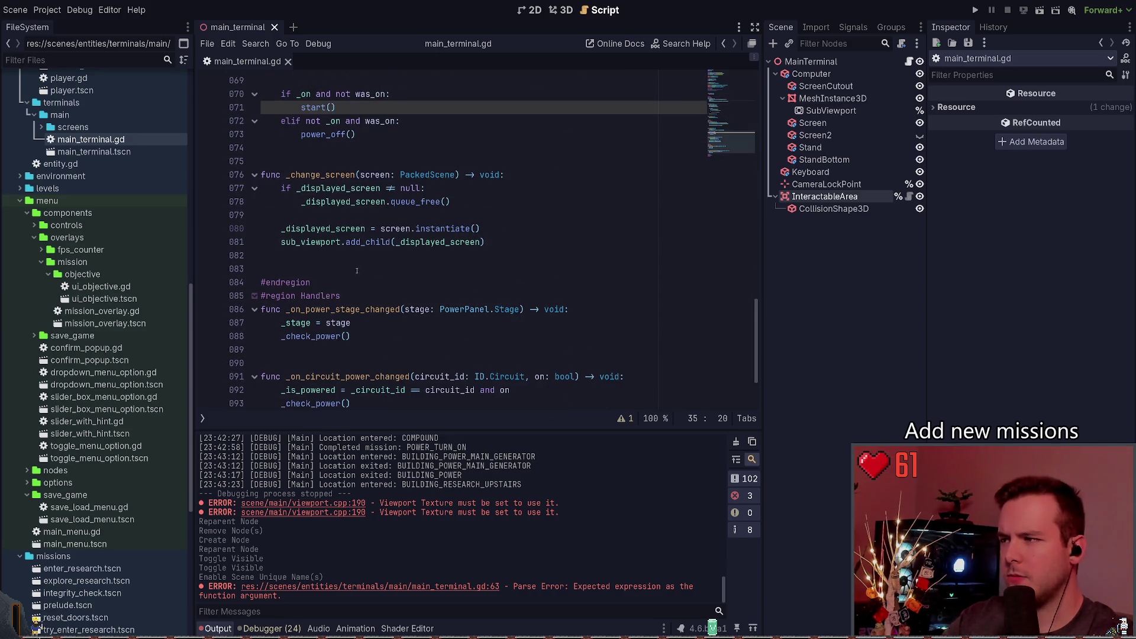
scroll(357, 271, down, 2)
mouse_move(503, 166)
mouse_down()
mouse_move(261, 165)
mouse_move(272, 166)
mouse_up()
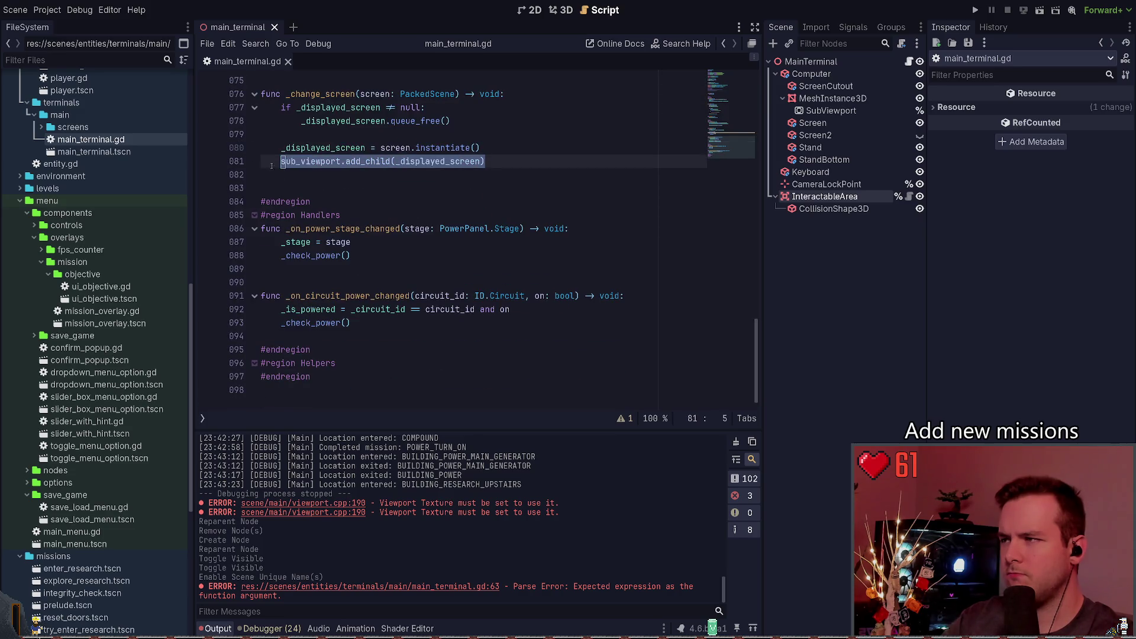
click(300, 173)
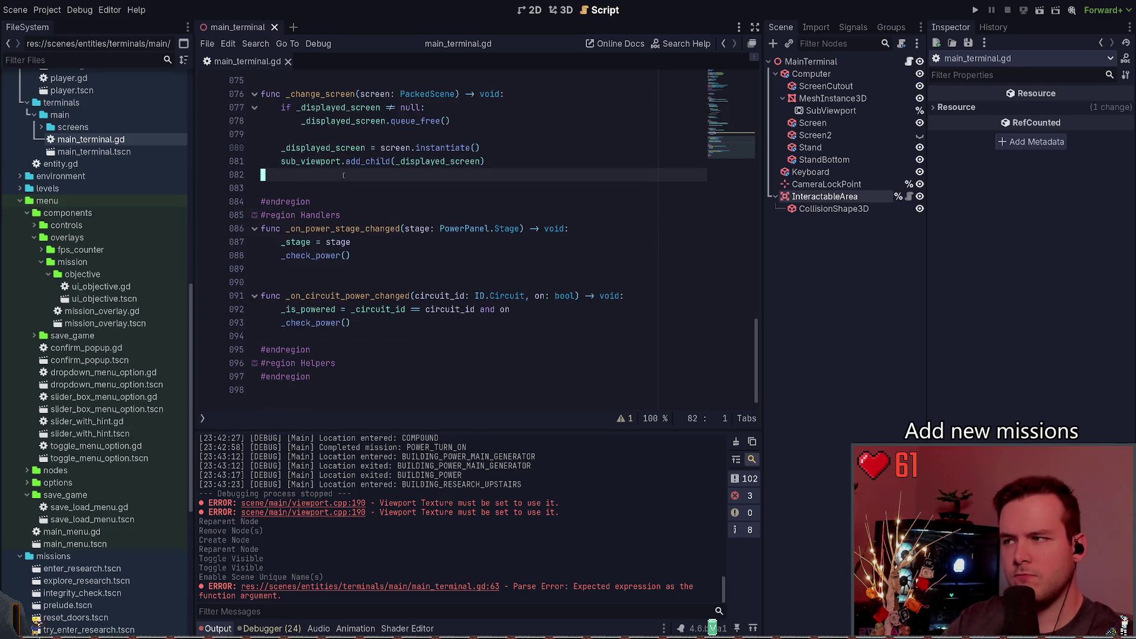
scroll(425, 225, up, 1)
click(322, 202)
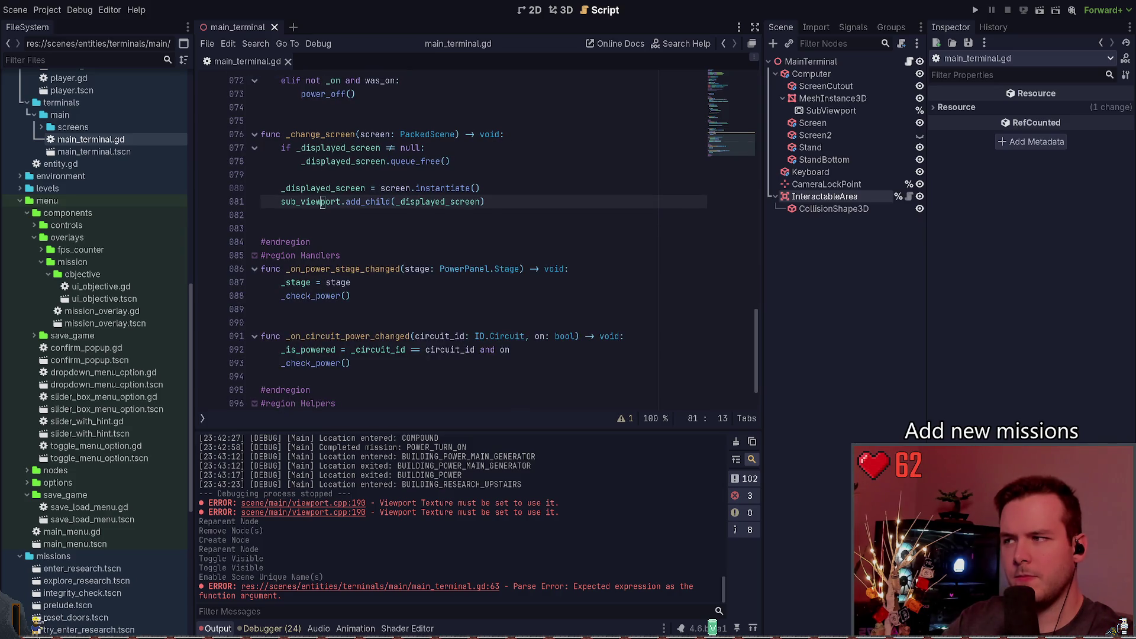
double_click(314, 202)
double_click(438, 202)
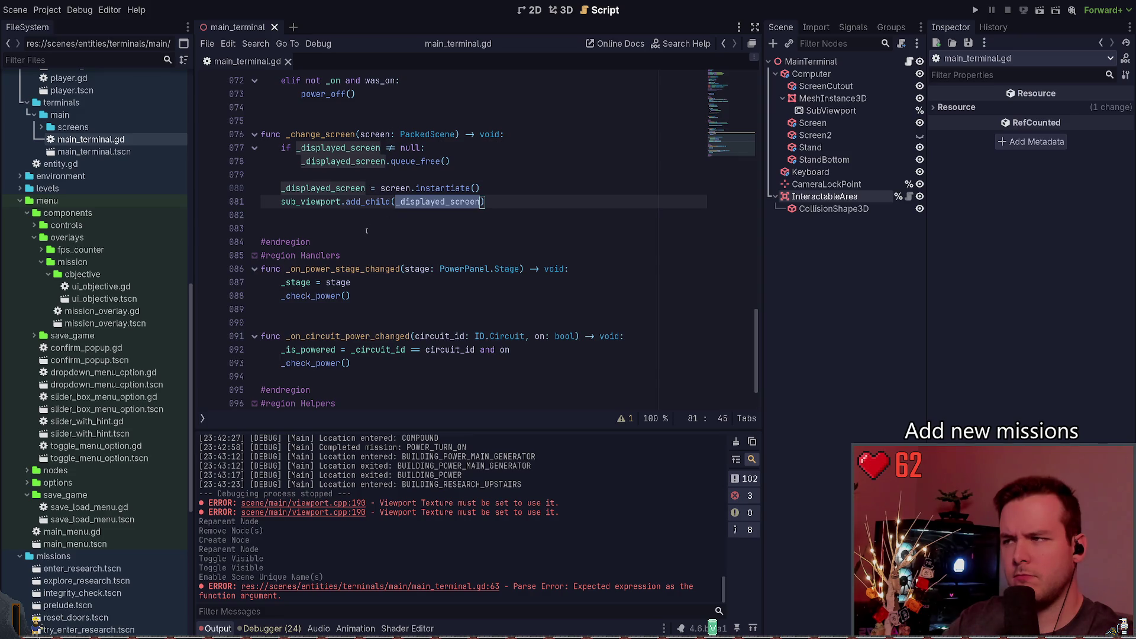
drag(485, 190, 282, 188)
click(322, 214)
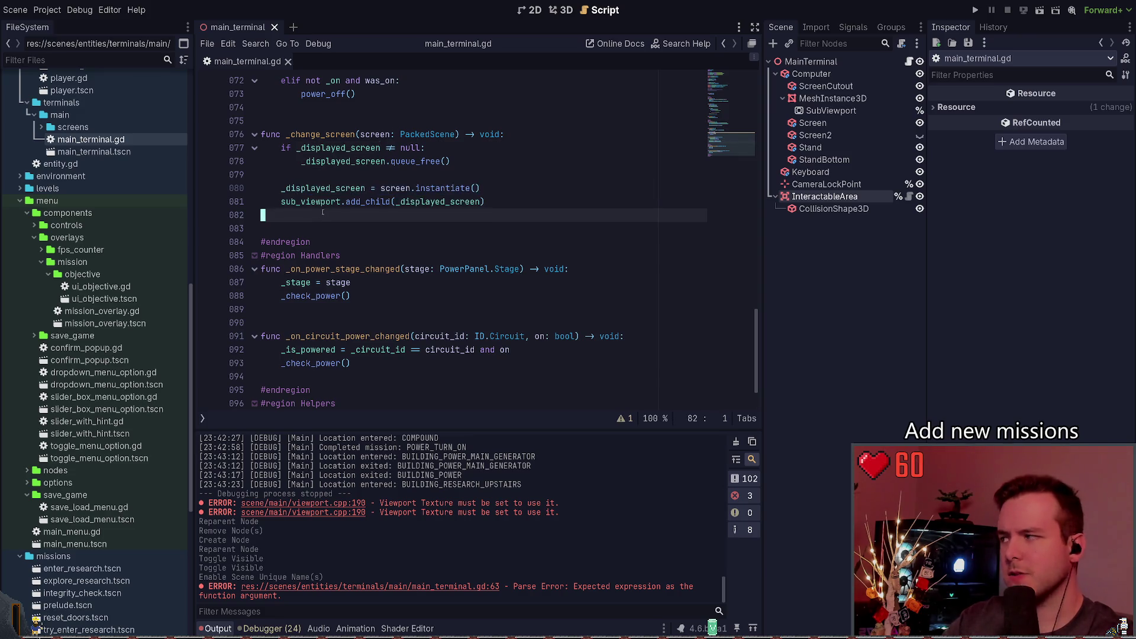
scroll(400, 261, up, 5)
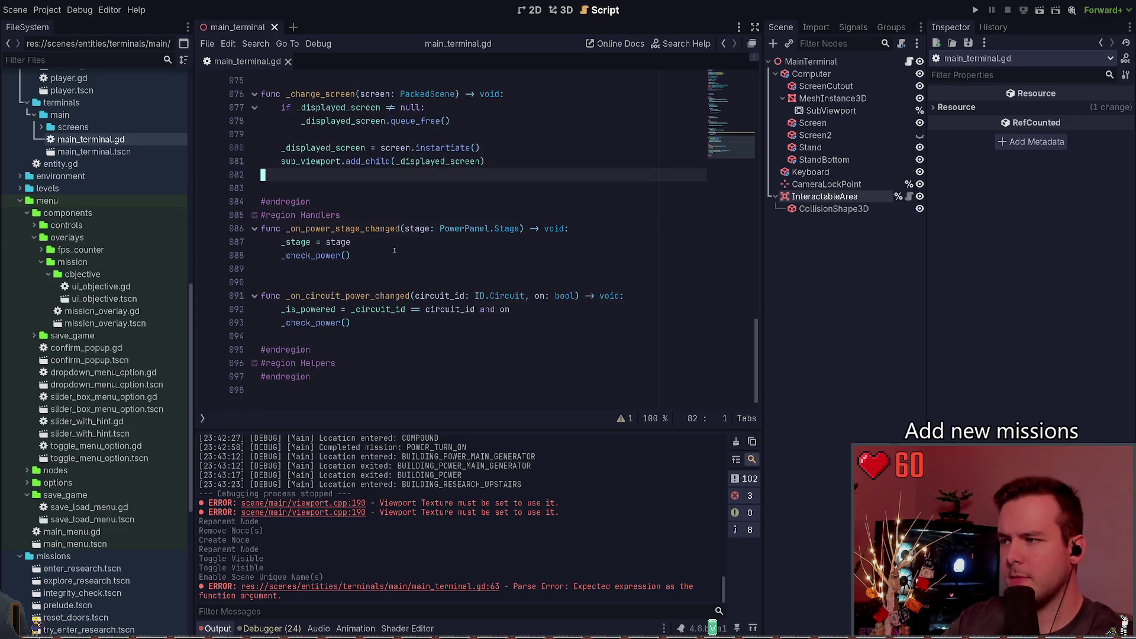
scroll(401, 261, up, 15)
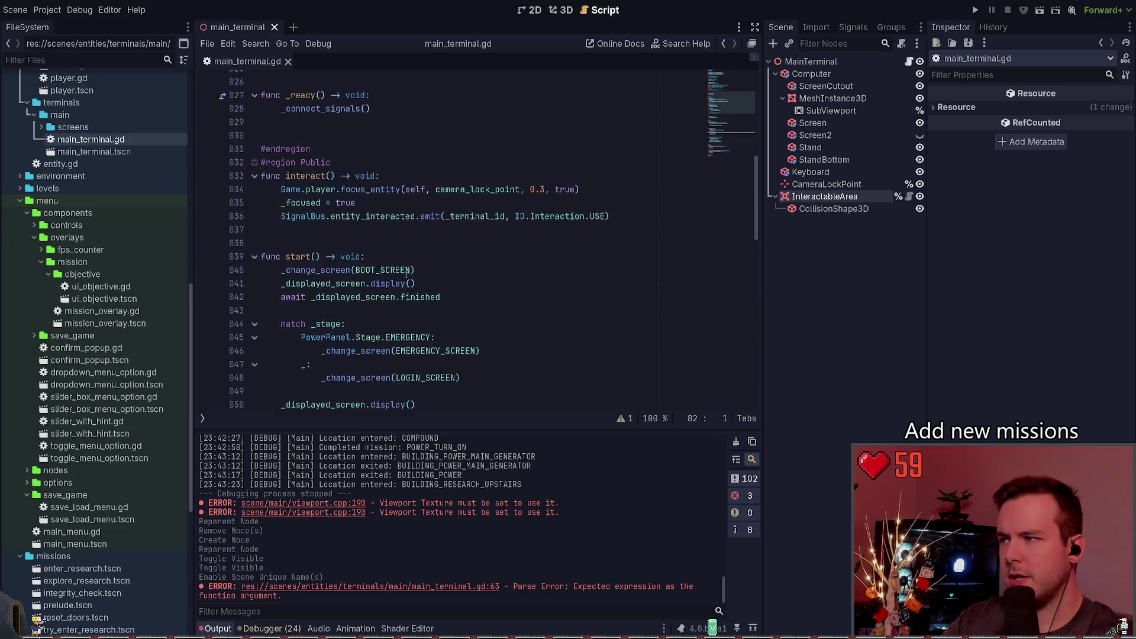
click(338, 269)
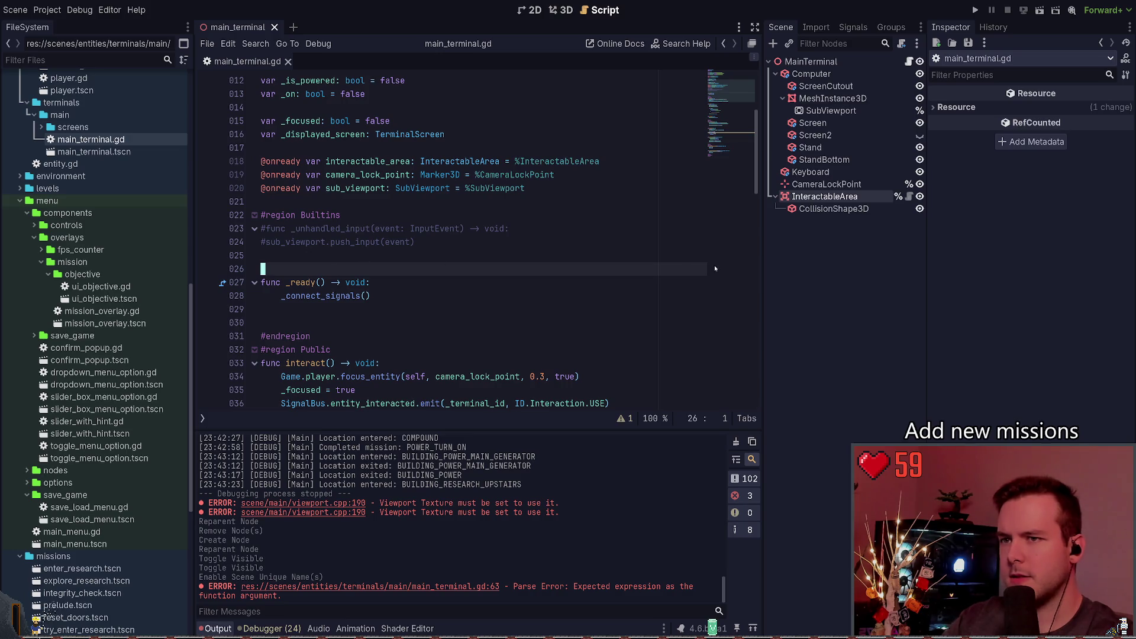
scroll(396, 294, down, 1)
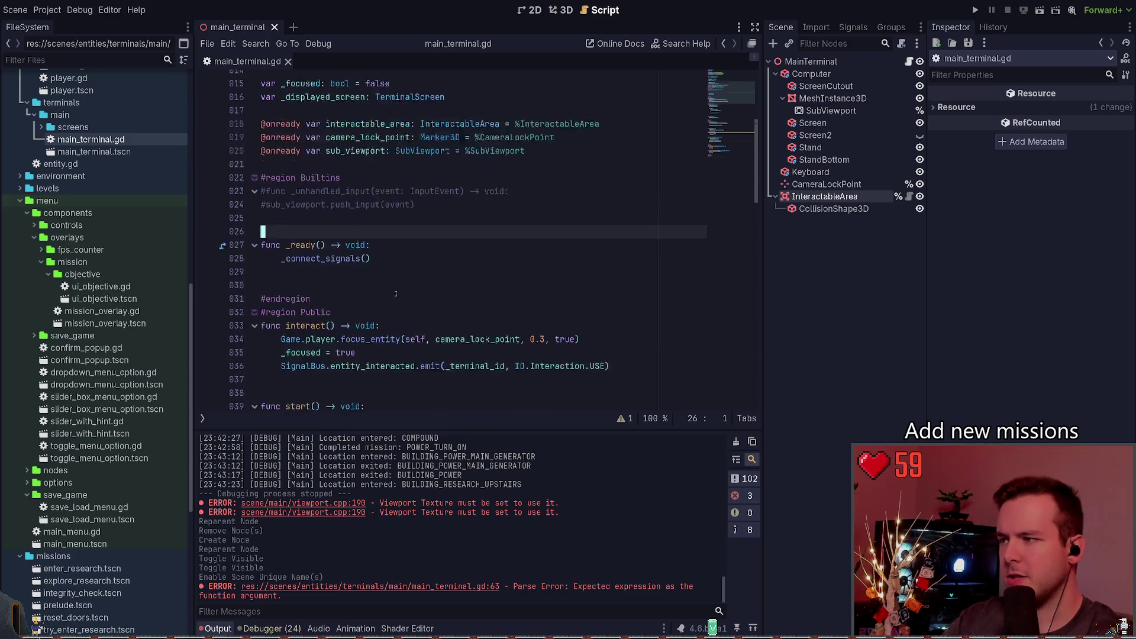
click(396, 294)
scroll(391, 222, down, 2)
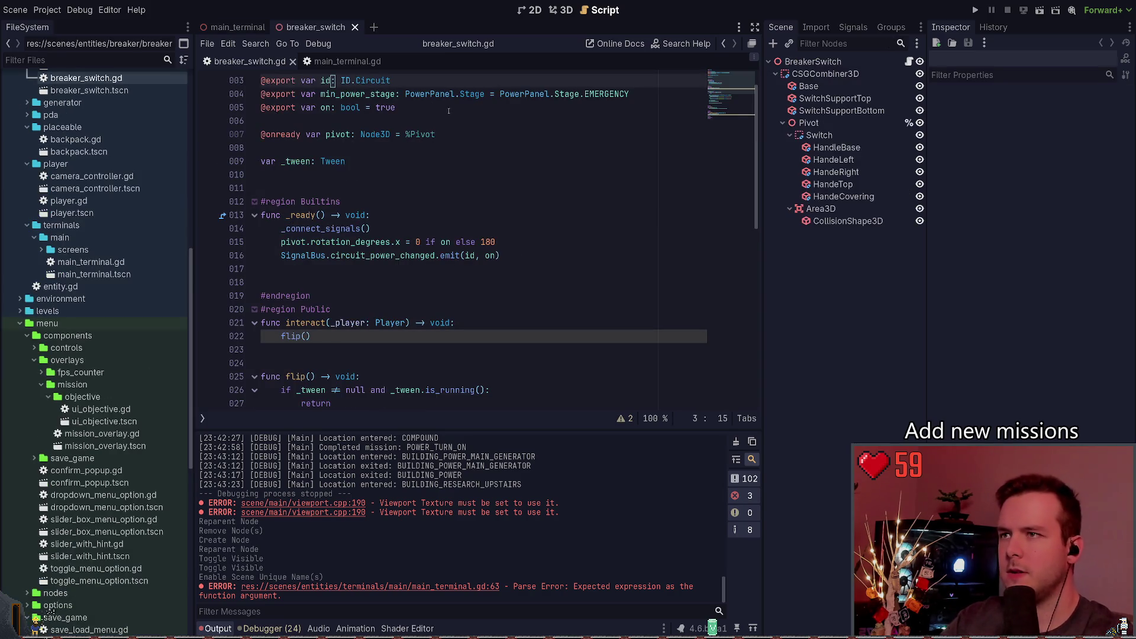
Inspect the breaker switch's CollisionShape3D and Area3D nodes, then show the desktop.
click(847, 221)
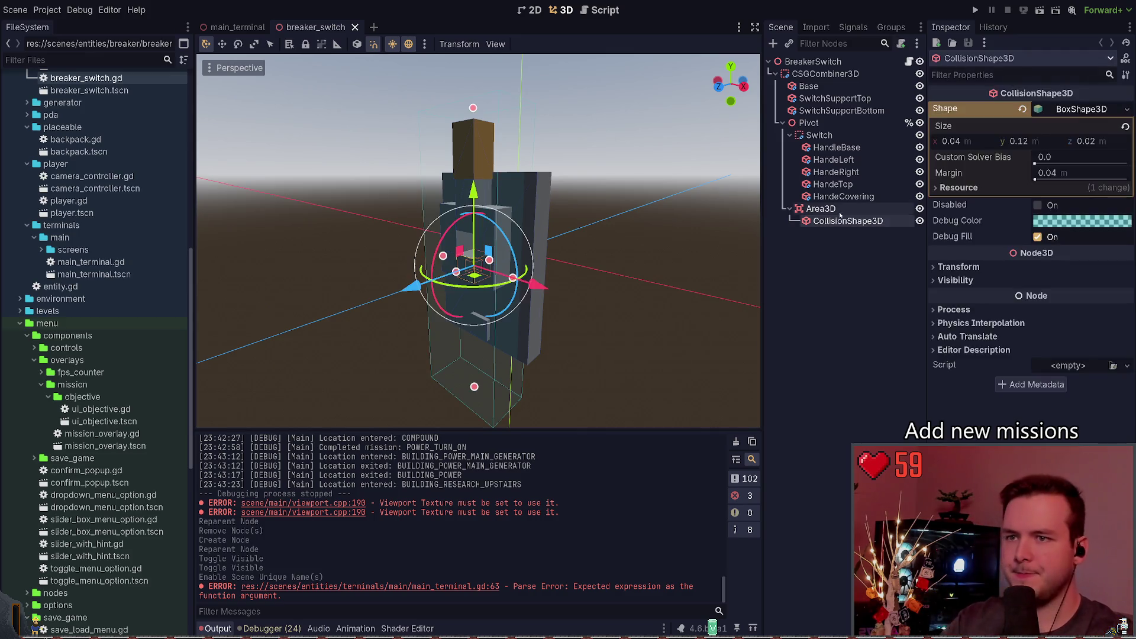
click(842, 215)
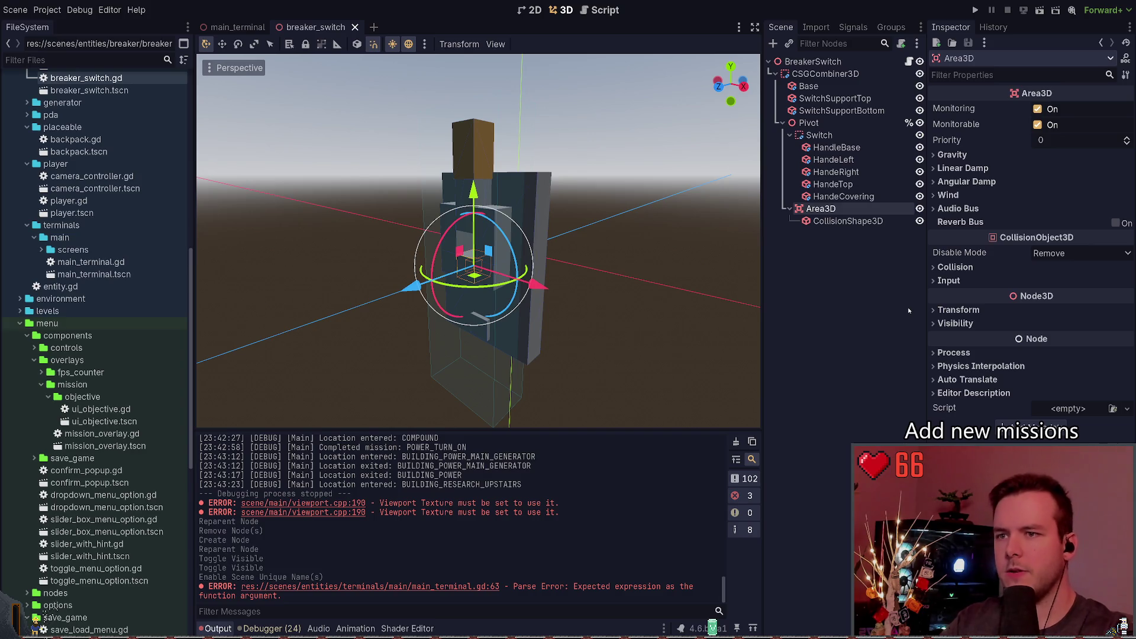
click(1122, 626)
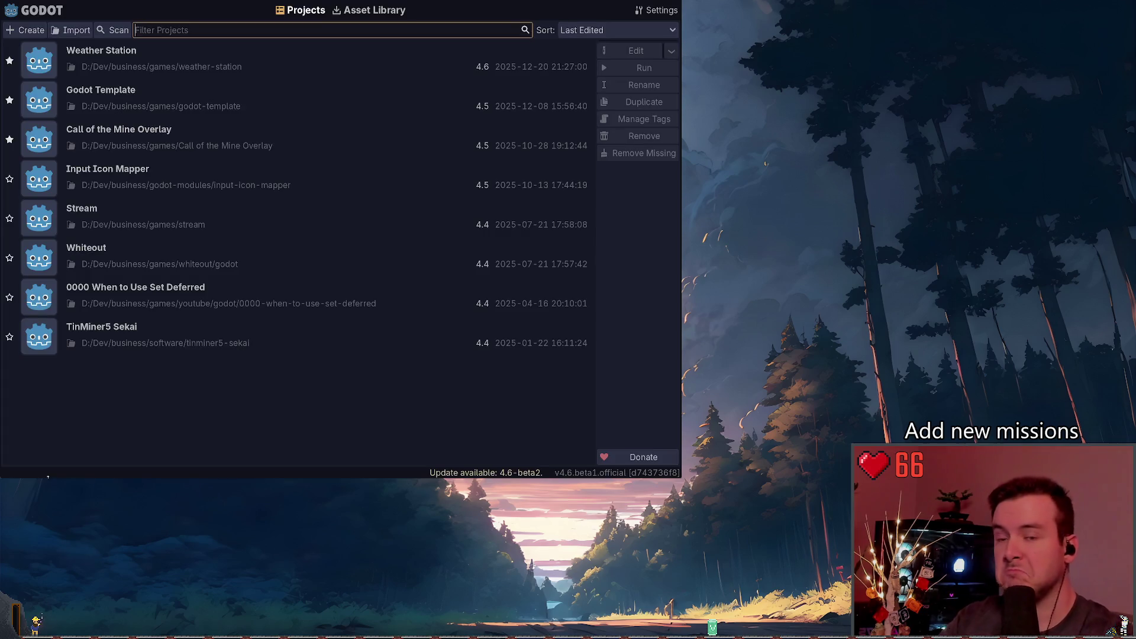
Reopen the Weather Station project from the Project Manager list.
double_click(247, 63)
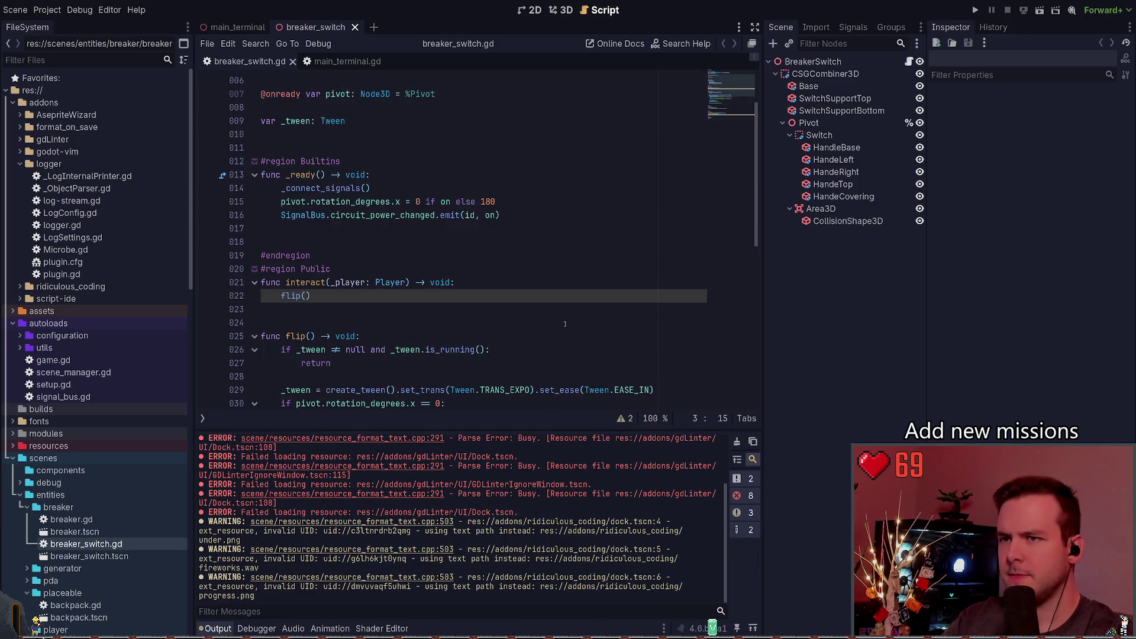
Retype the breaker switch's Area3D as InteractableArea, rename it InteractableArea, and save the scene.
click(823, 209)
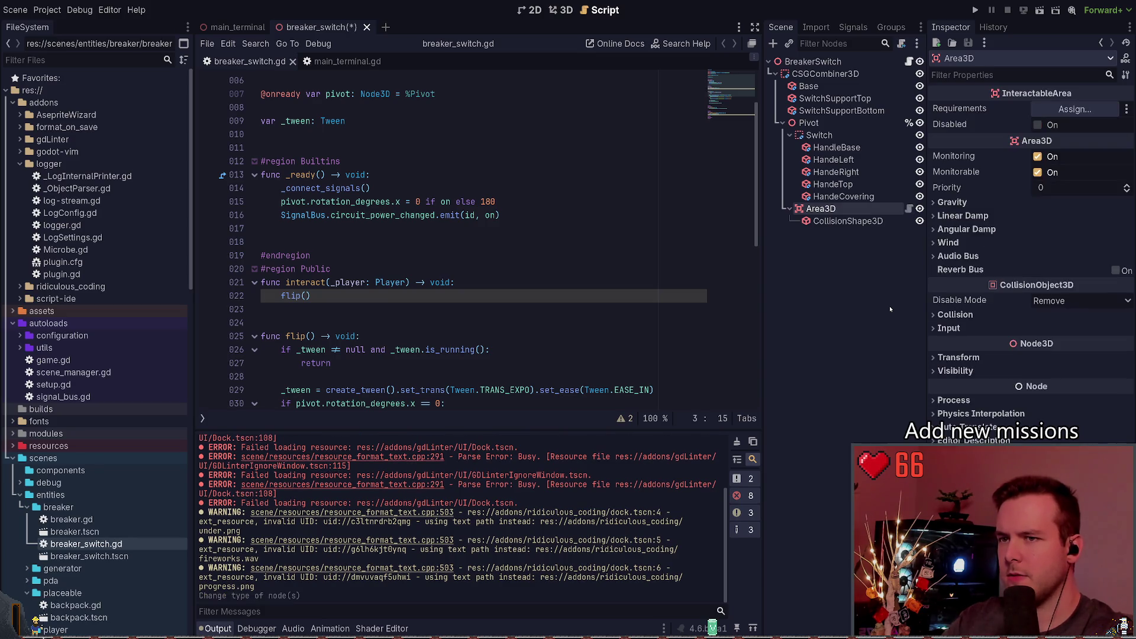
click(554, 12)
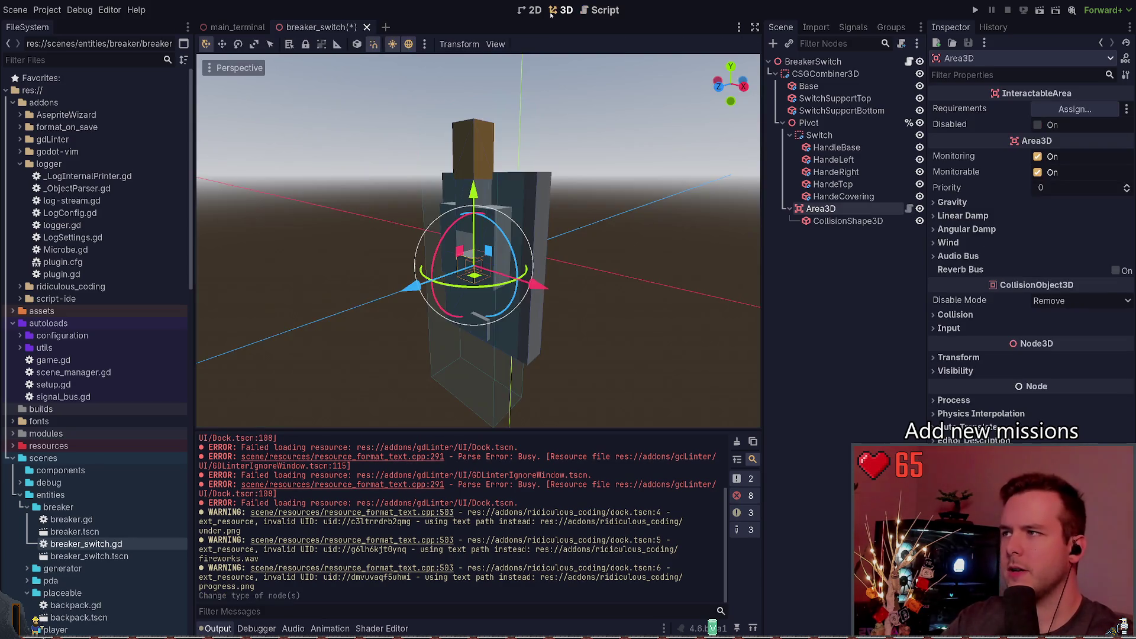
key(ctrl+s)
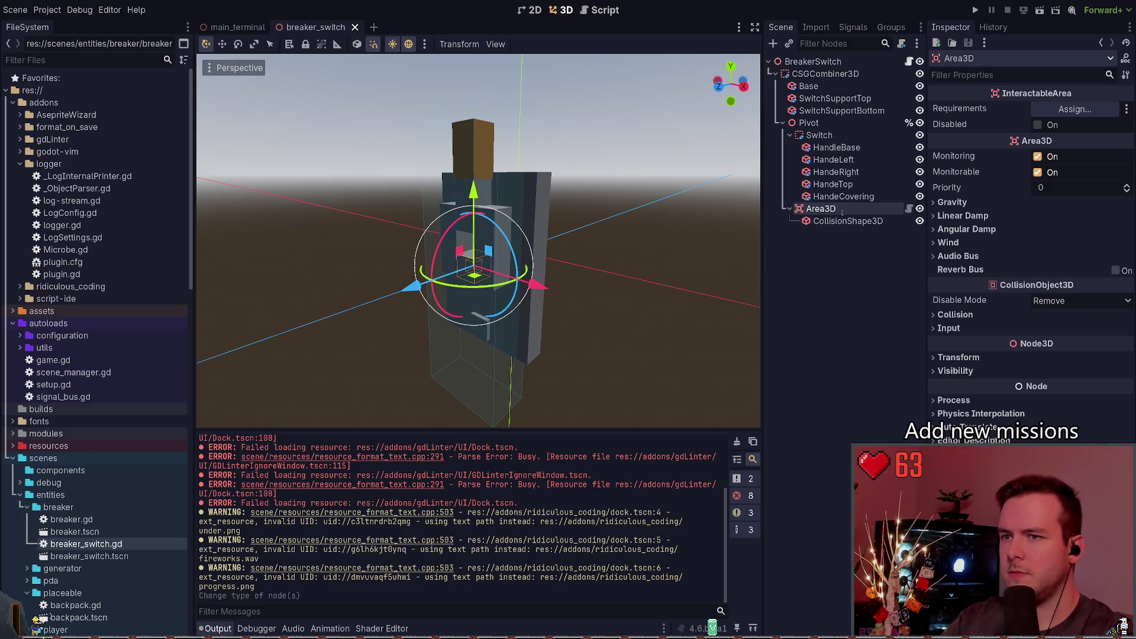
text(Interactable)
click(850, 221)
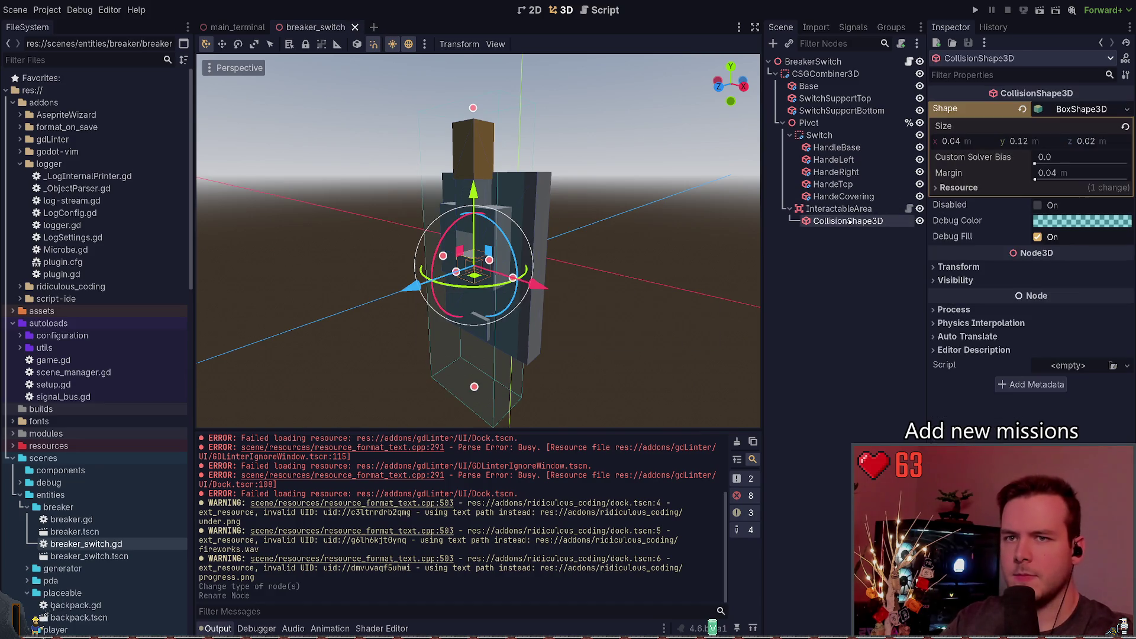
click(843, 211)
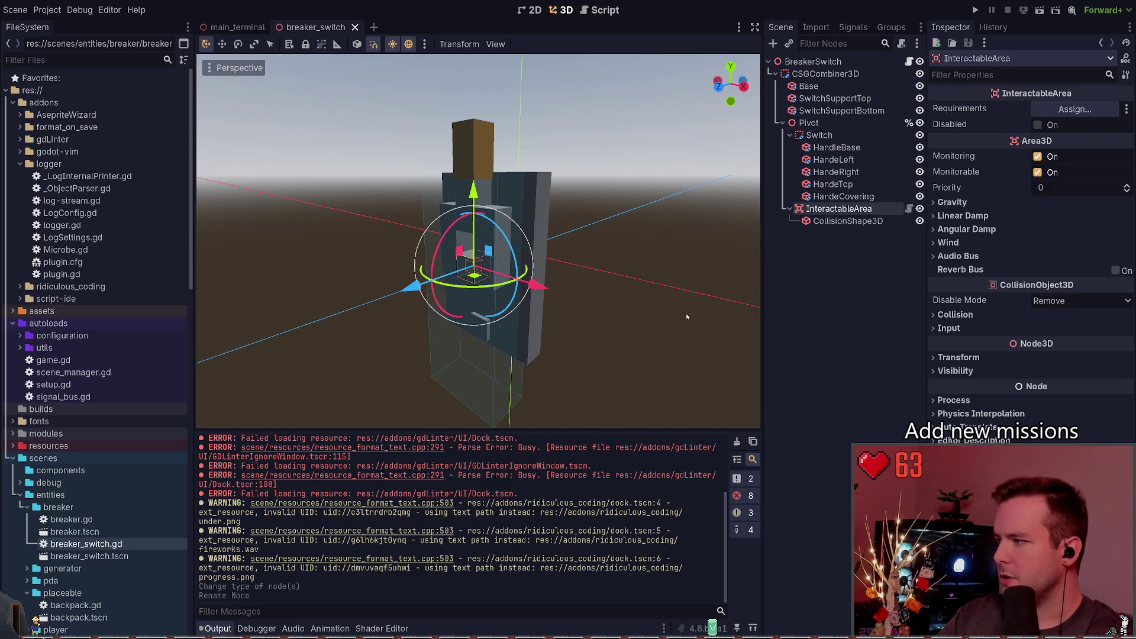
click(909, 61)
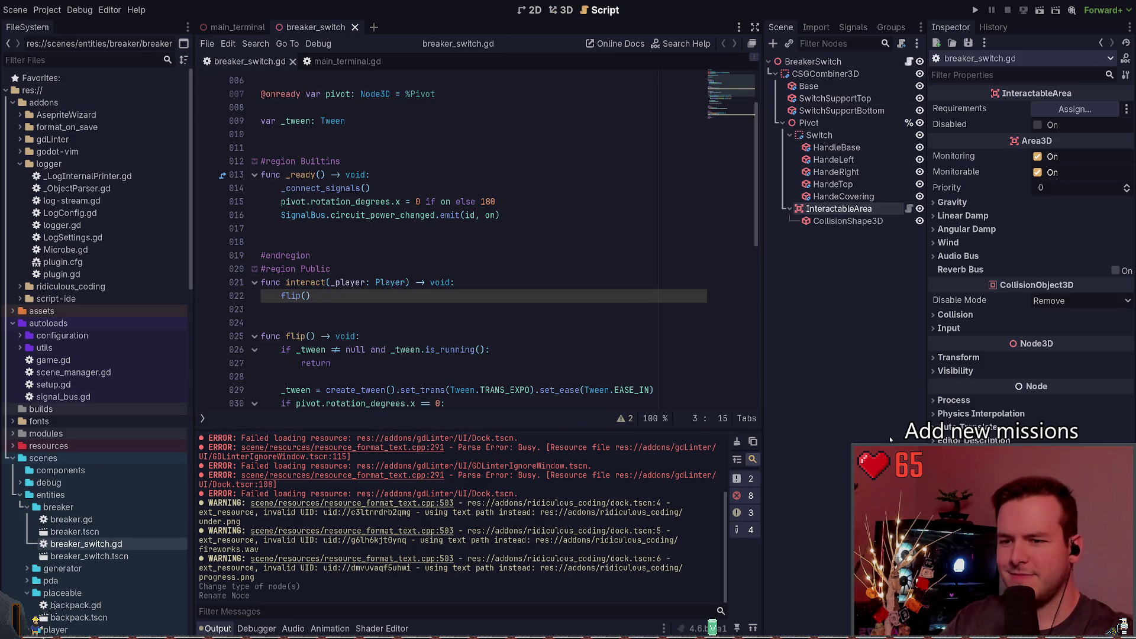
key(ctrl+s)
scroll(473, 237, up, 2)
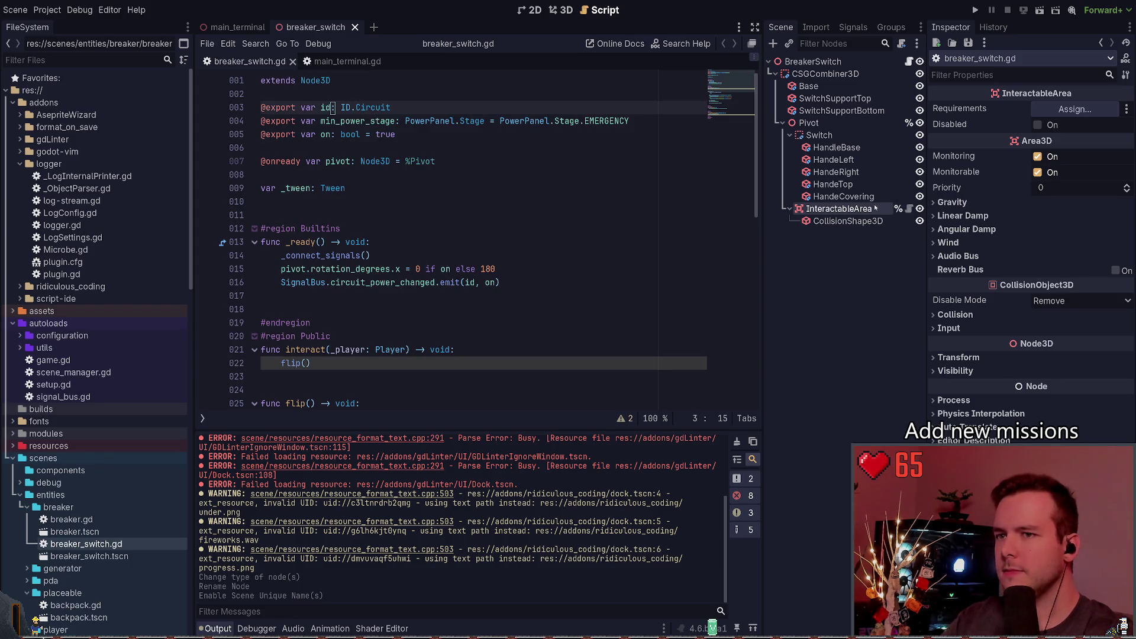
mouse_move(876, 208)
mouse_down()
mouse_move(370, 198)
mouse_move(362, 176)
mouse_up()
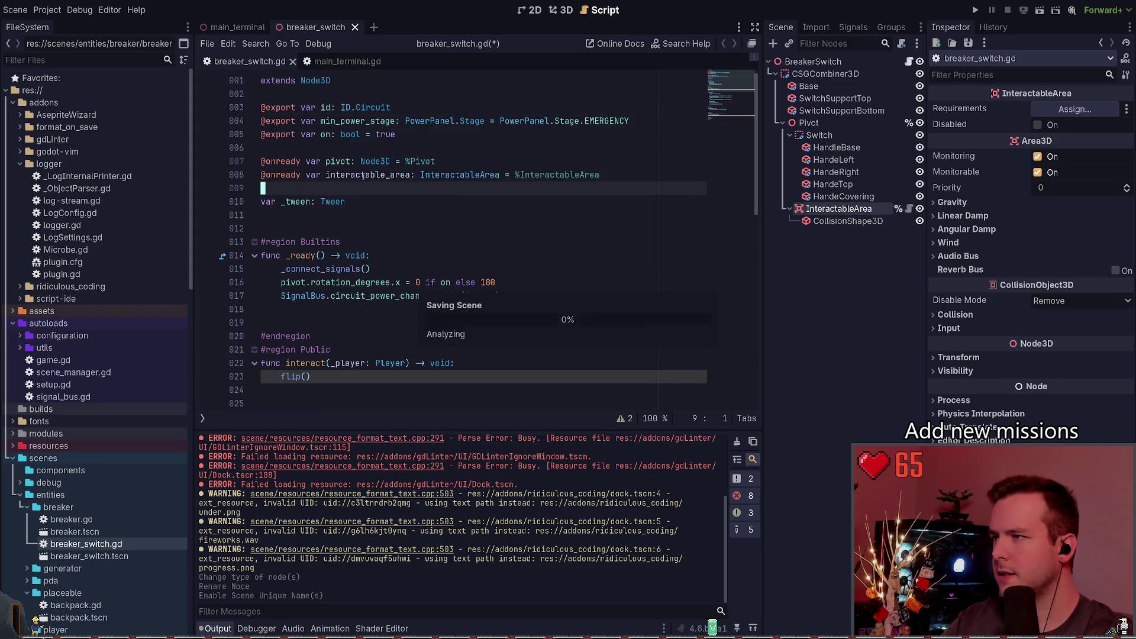
key(ctrl+z)
key(ctrl+shift+z)
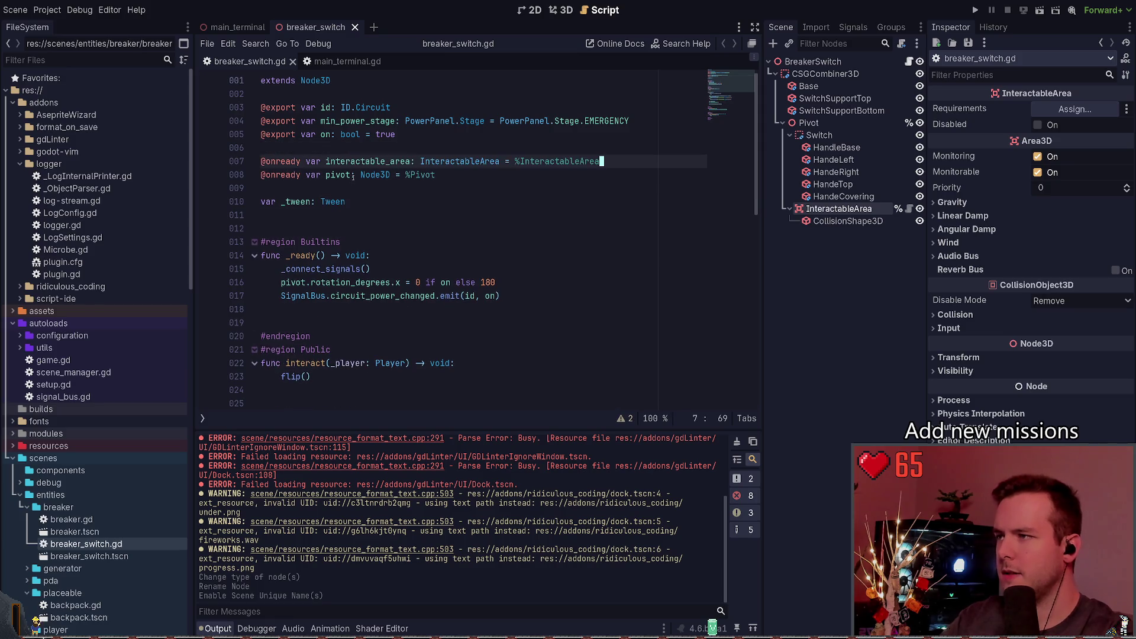
key(ctrl+d)
scroll(424, 205, down, 3)
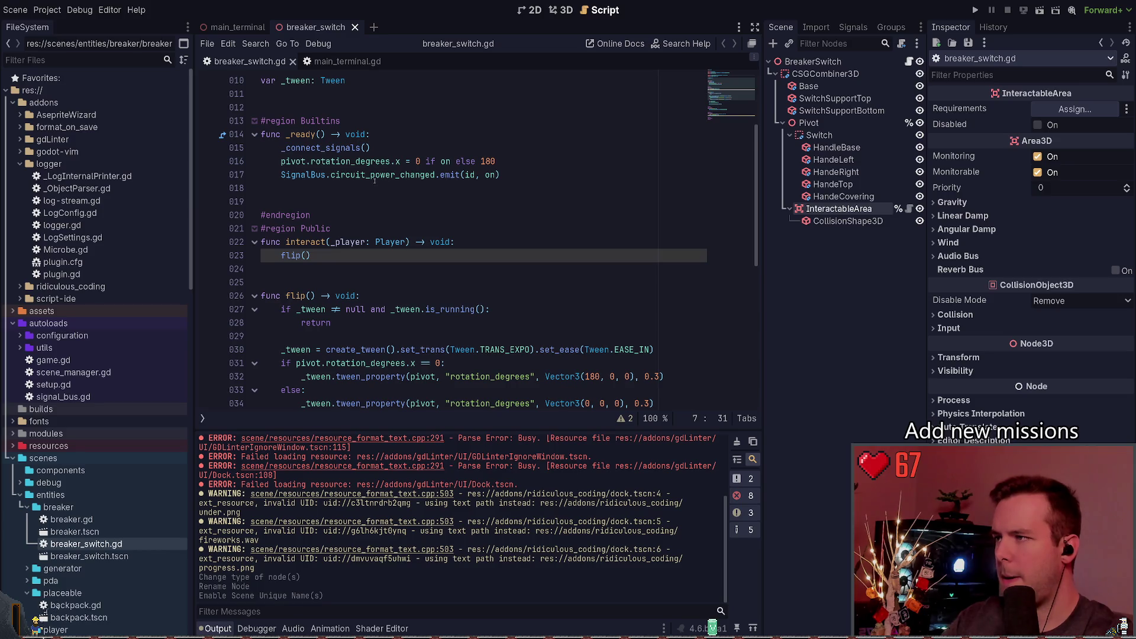
scroll(397, 204, down, 2)
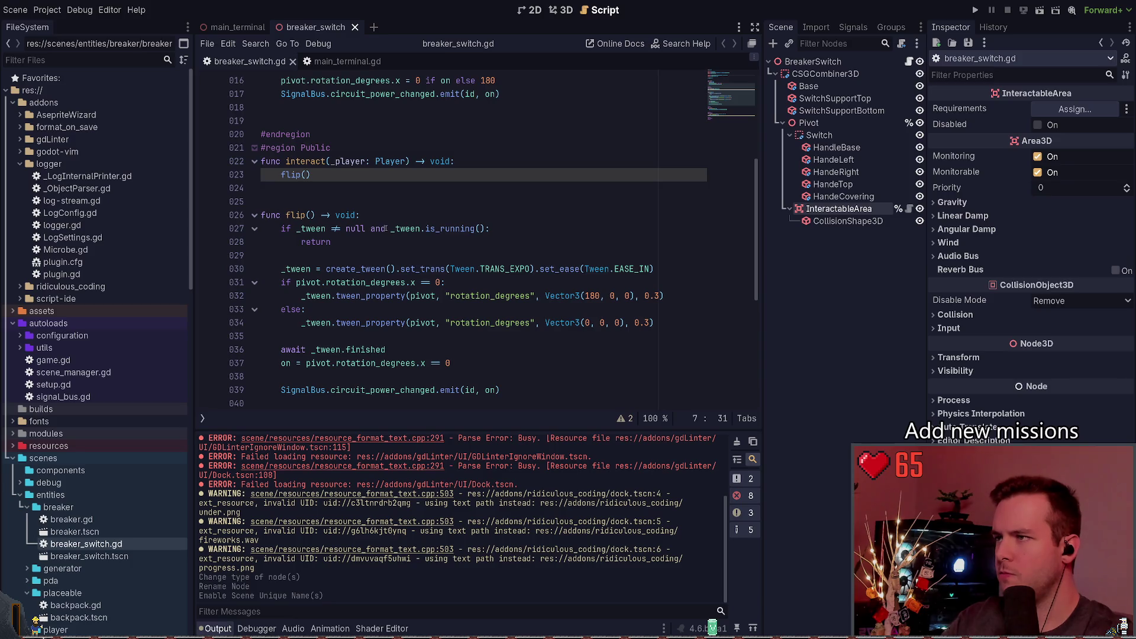
scroll(394, 241, down, 6)
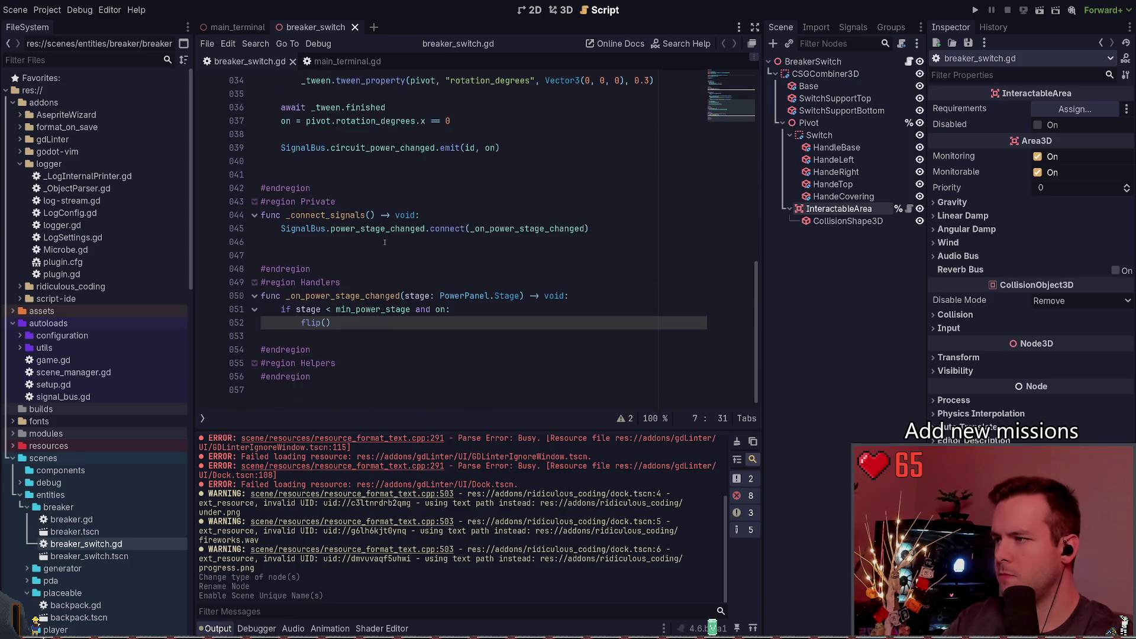
Connect interactable_area.interacted to interact in _connect_signals and save the script.
click(486, 216)
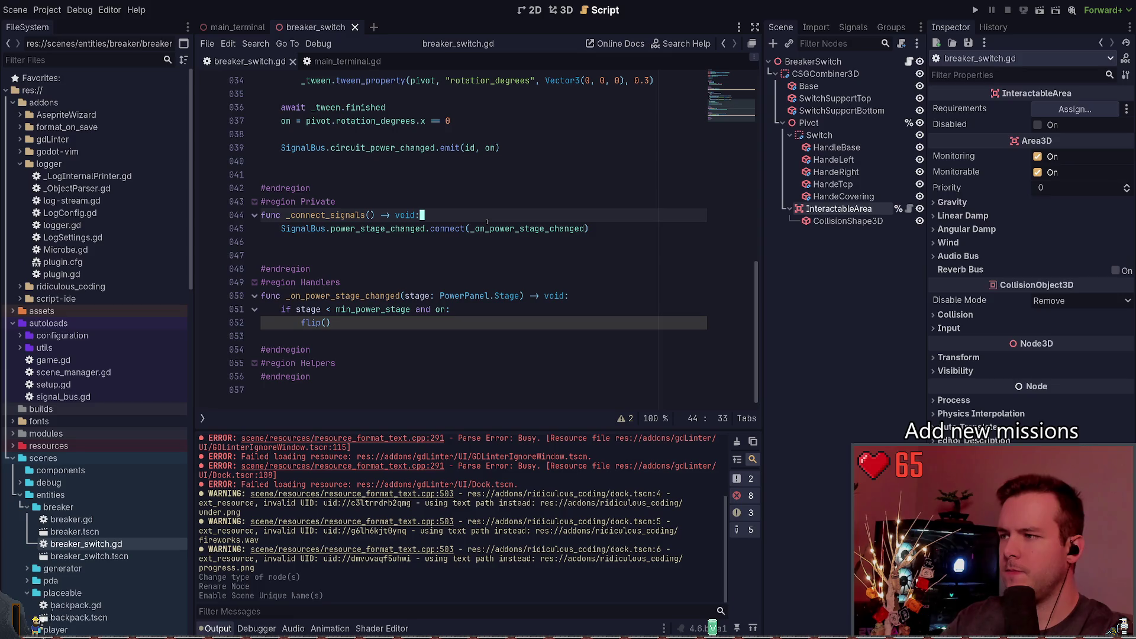
text(jointeractable_area.inte)
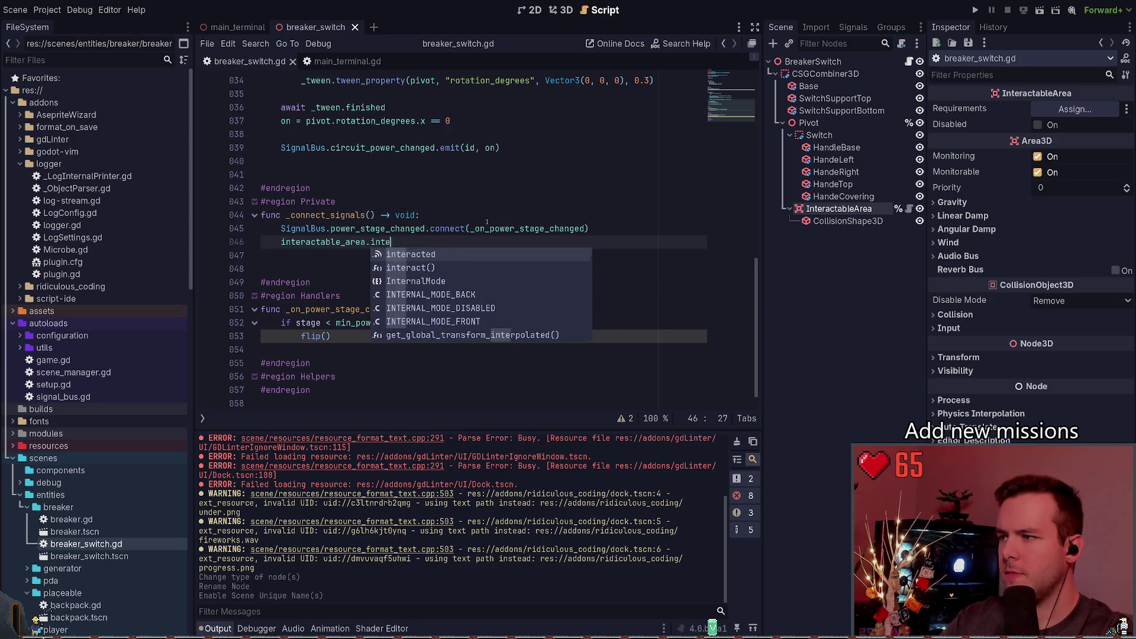
key(Return)
text(.con)
key(Return)
text(_)
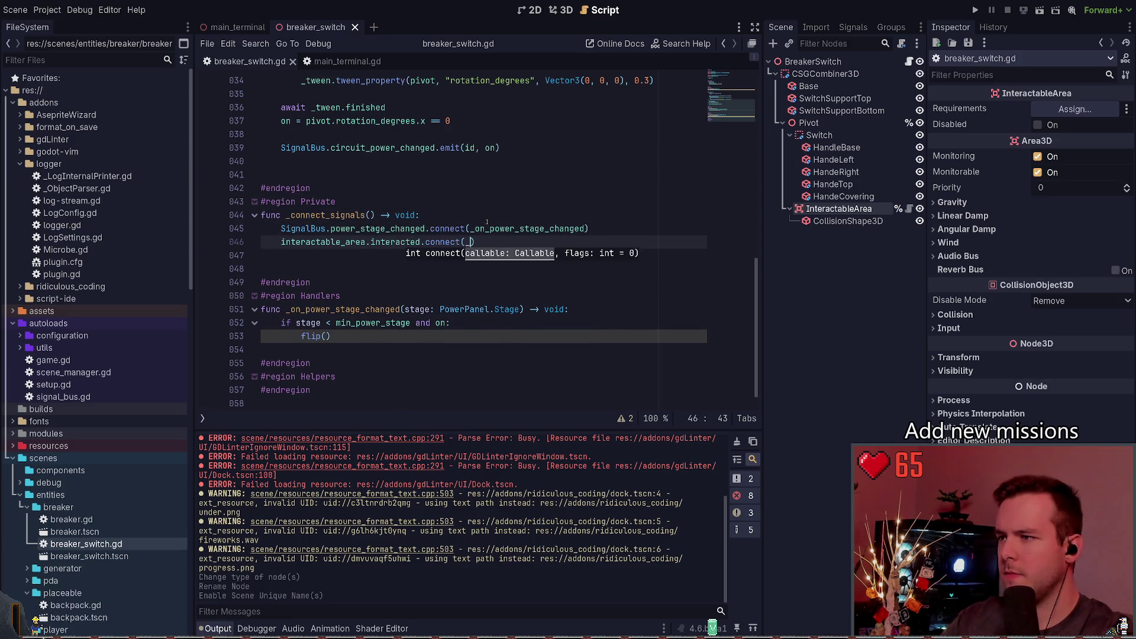
text(act)
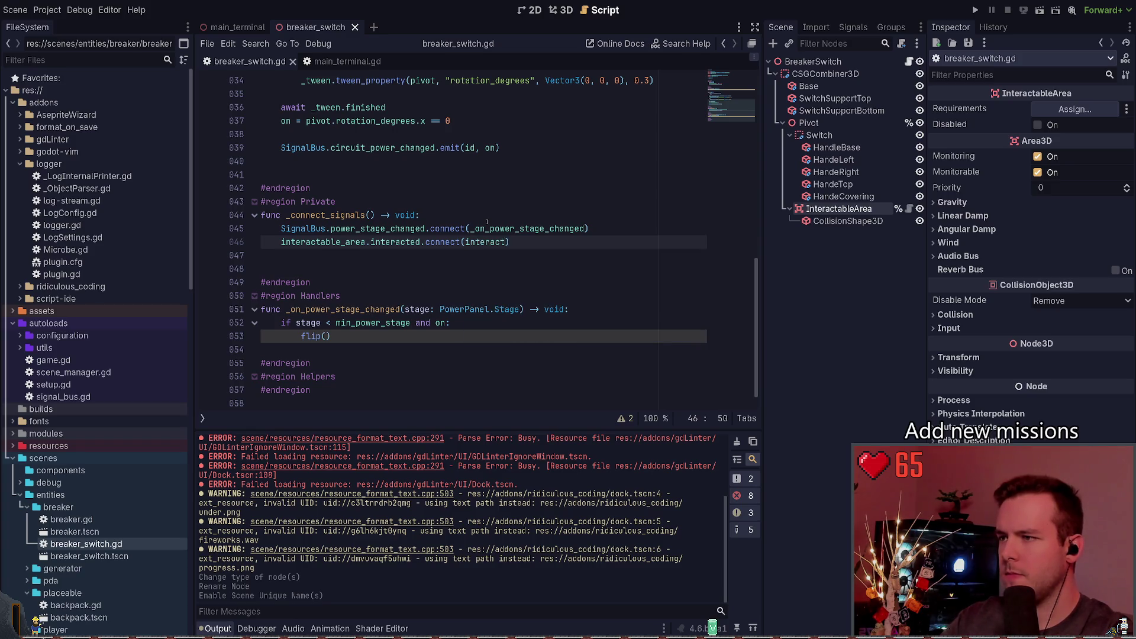
key(ctrl+s)
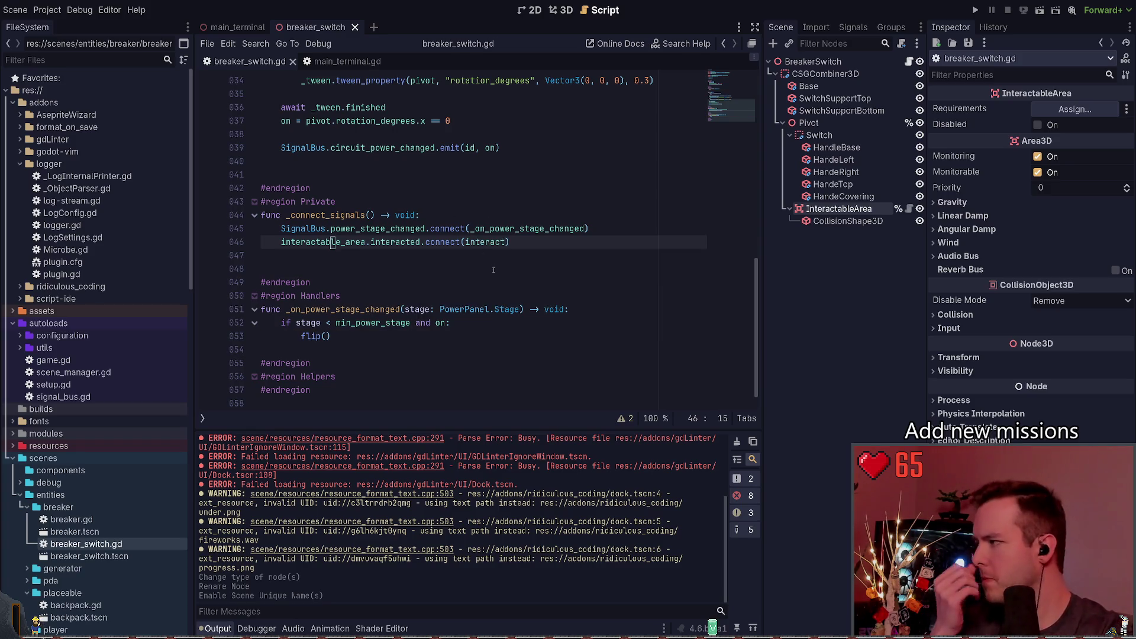
scroll(432, 276, up, 3)
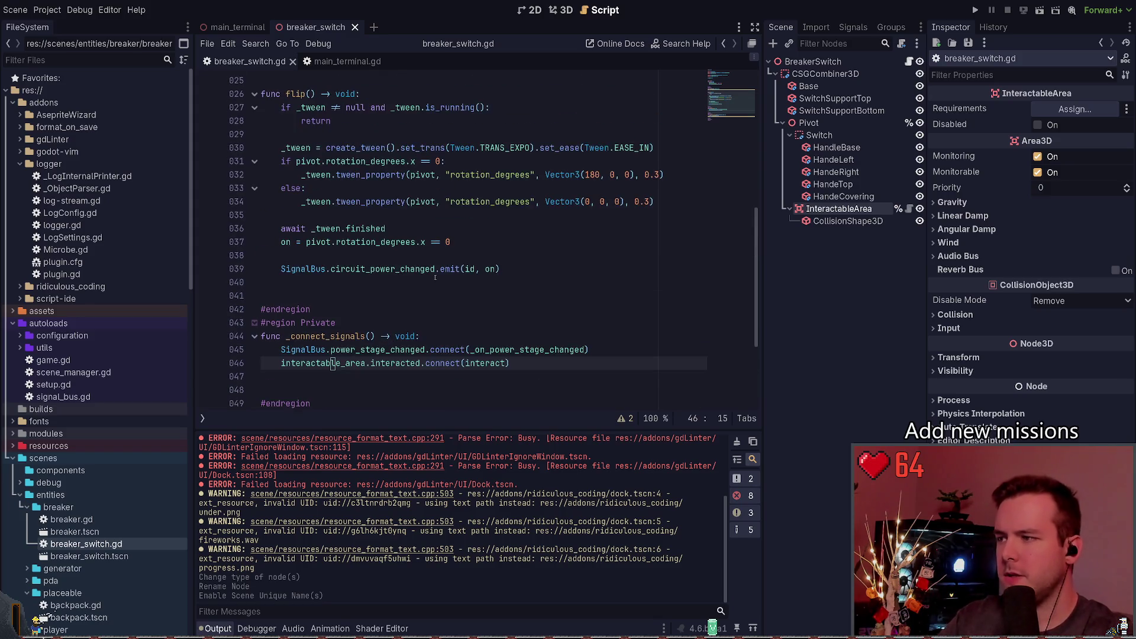
scroll(449, 268, down, 2)
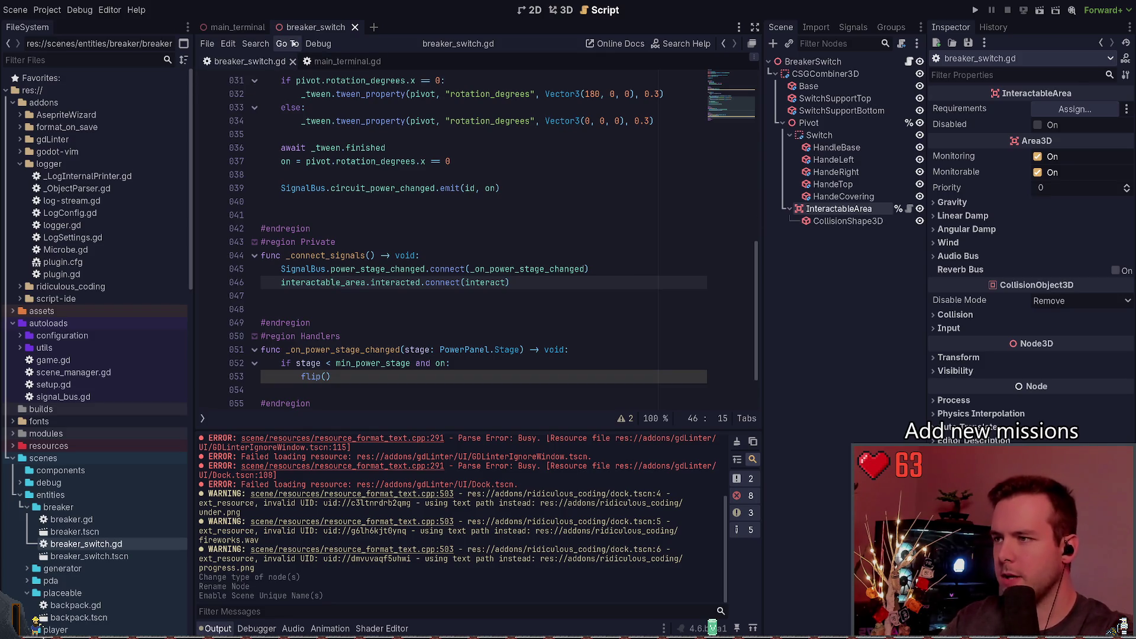
In the breaker scene, change Area3D's type to InteractableArea and rename it InteractableArea.
click(561, 10)
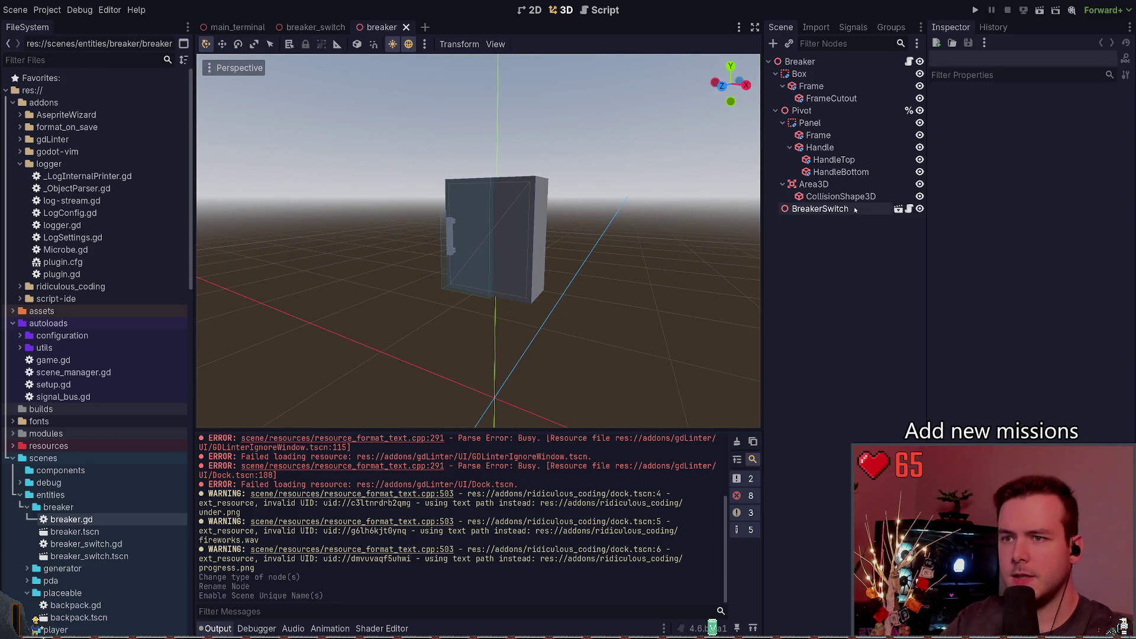
click(826, 209)
click(839, 255)
key(ctrl+s)
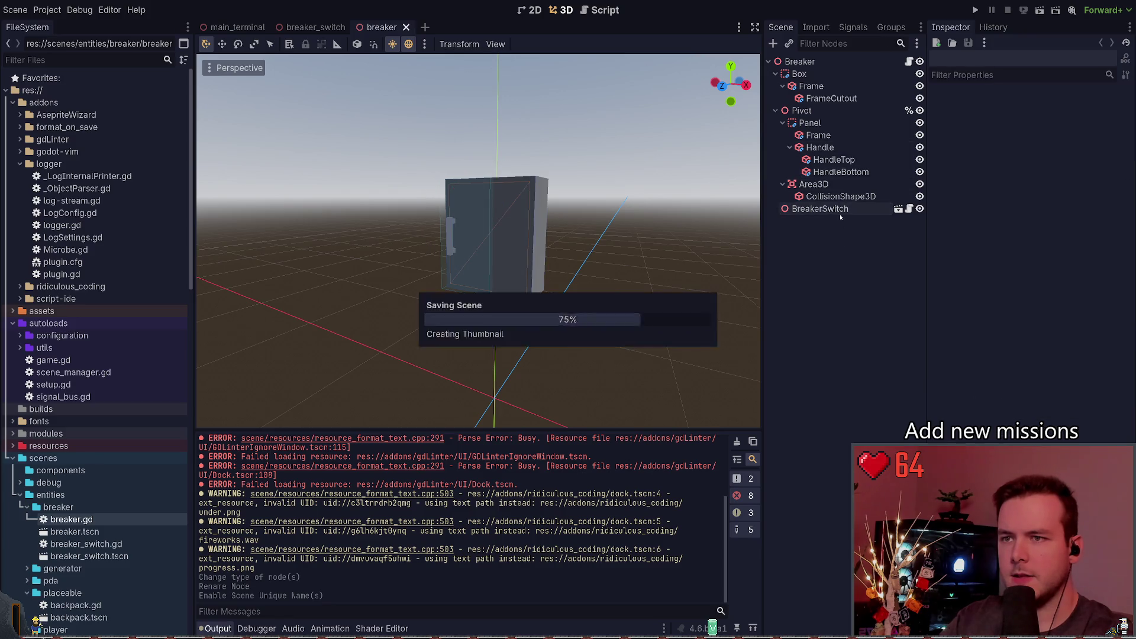
click(829, 186)
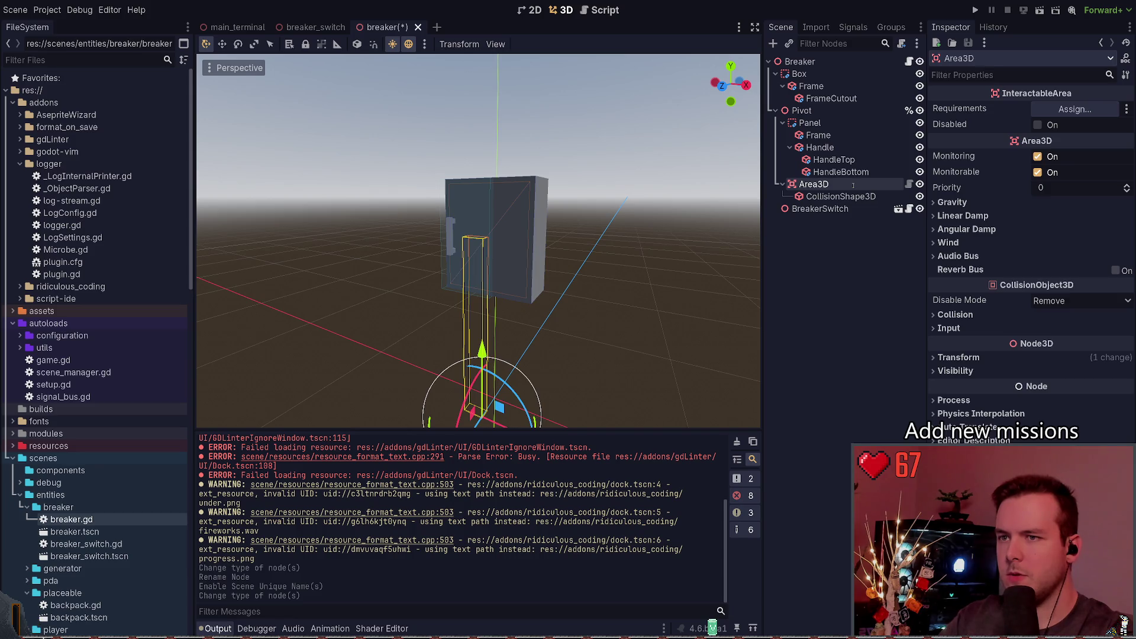
text(InteractableArea)
key(Return)
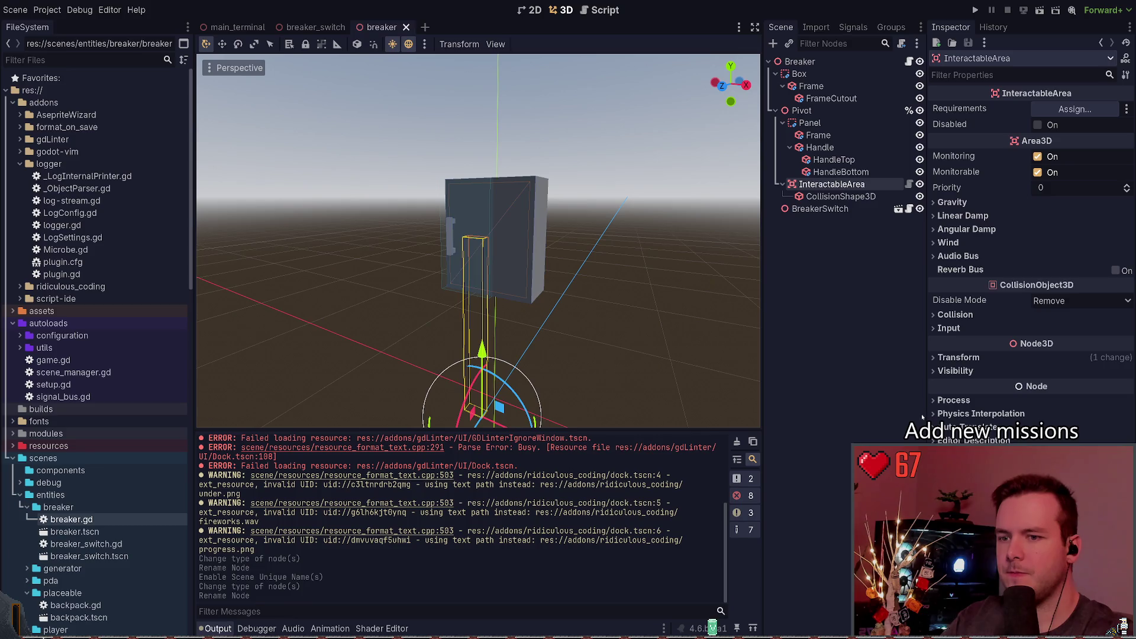
click(909, 62)
scroll(590, 241, up, 3)
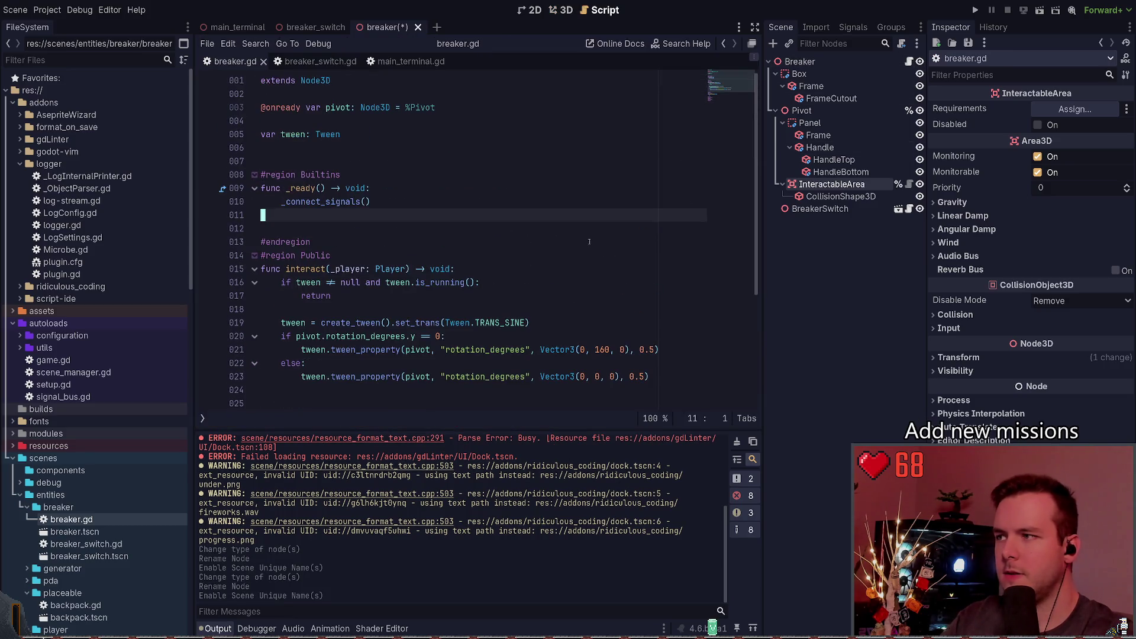
mouse_move(832, 184)
mouse_down()
mouse_move(450, 165)
mouse_move(355, 123)
mouse_up()
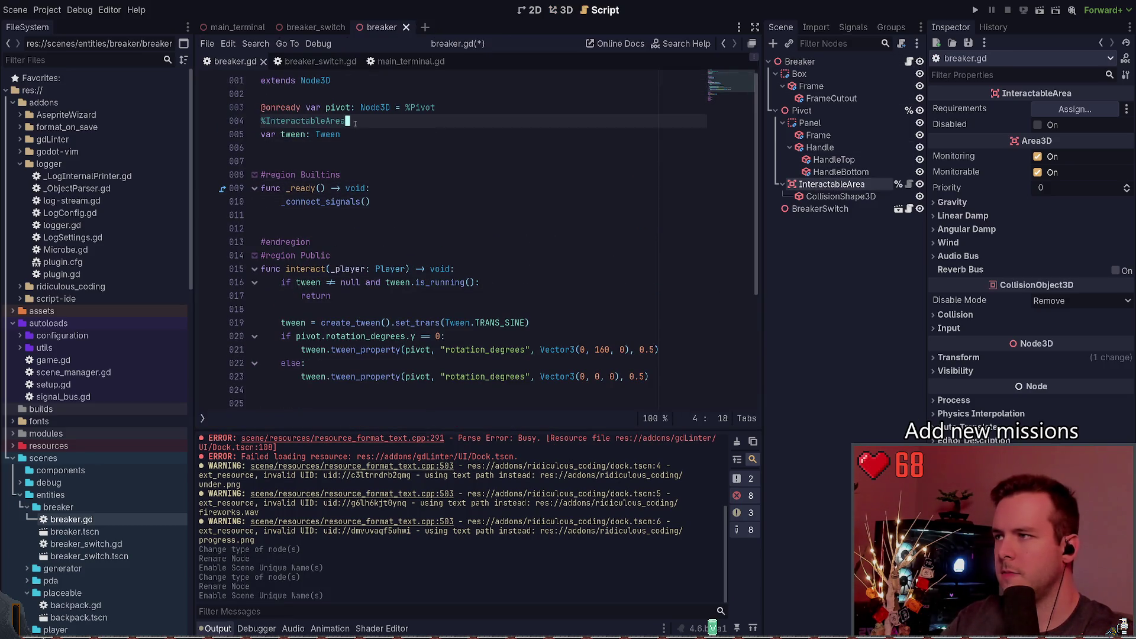
key(ctrl+s)
key(ctrl+z)
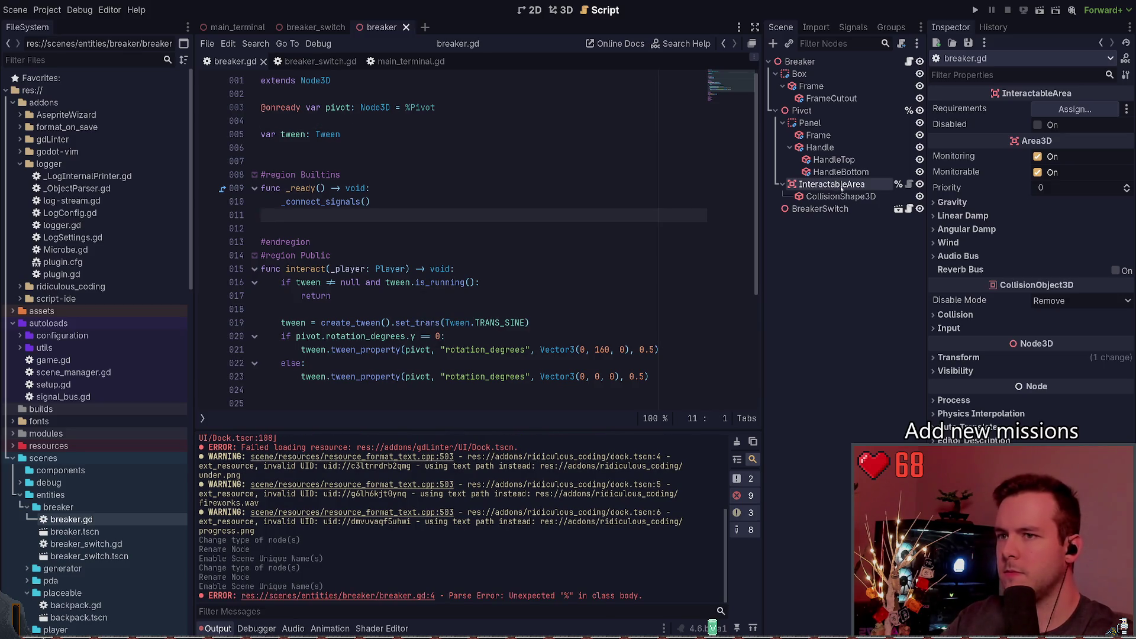
mouse_move(841, 187)
mouse_down()
mouse_move(533, 154)
mouse_move(414, 121)
mouse_up()
key(ctrl+s)
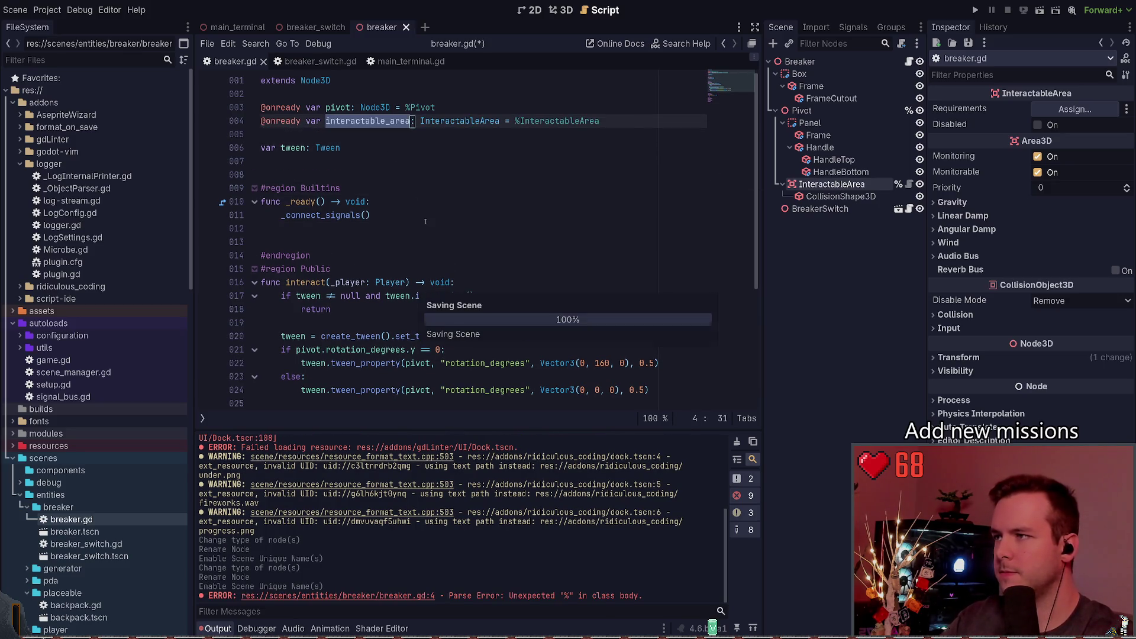
Replace the pass in _connect_signals with interactable_area.connect(interact).
click(317, 216)
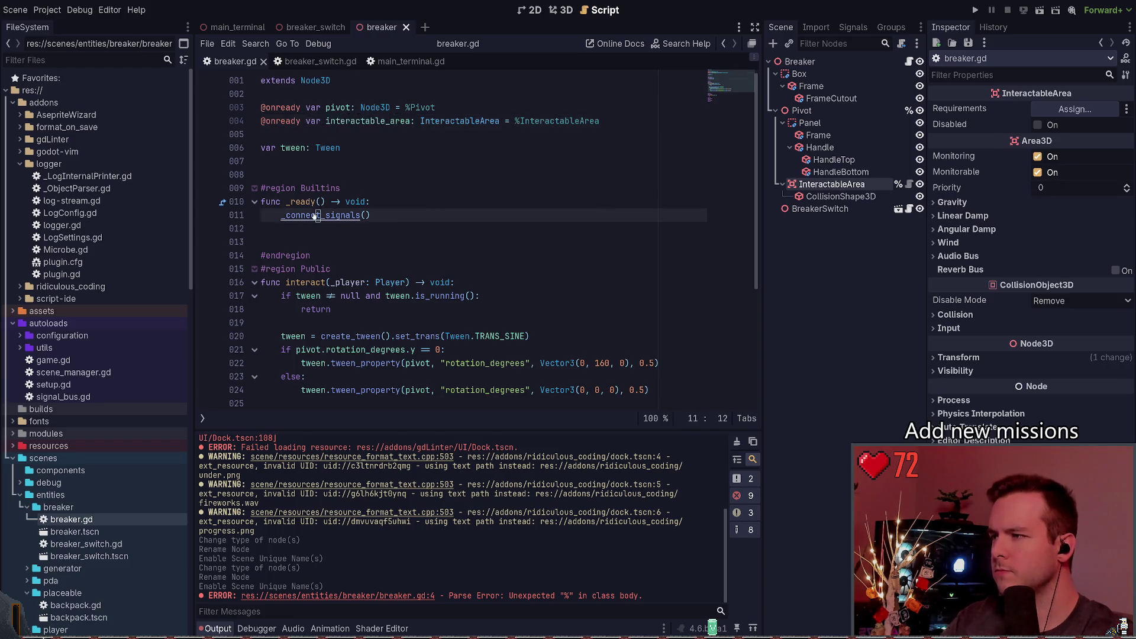
ctrl+click(317, 215)
key(j)
key(c)
key(c)
text(p)
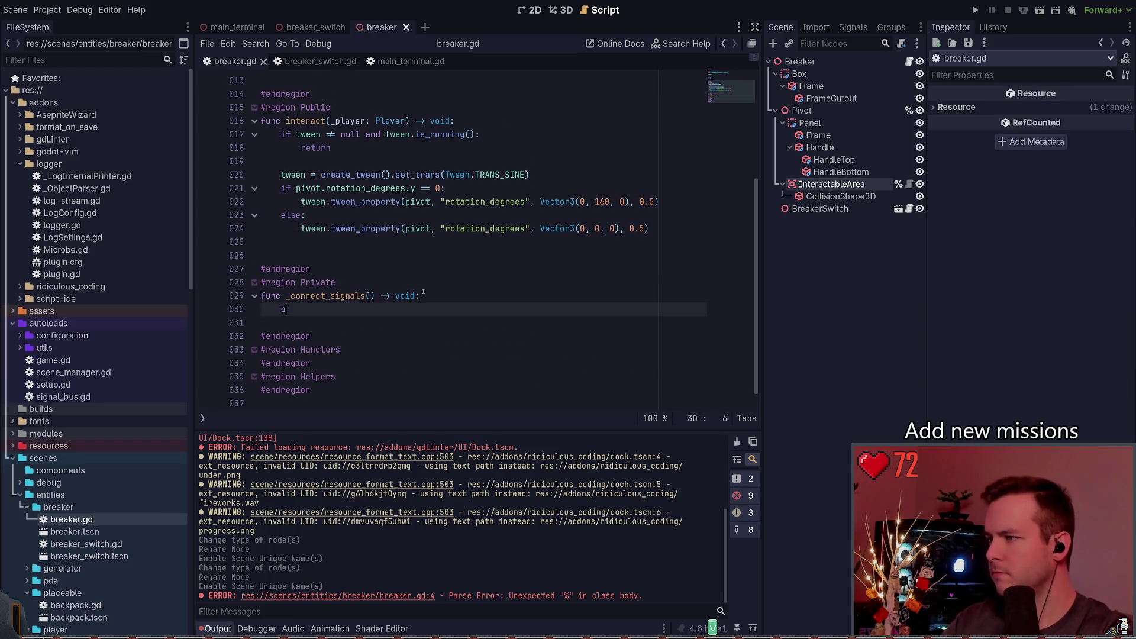
text(interactable_area.connect()
text(interact)
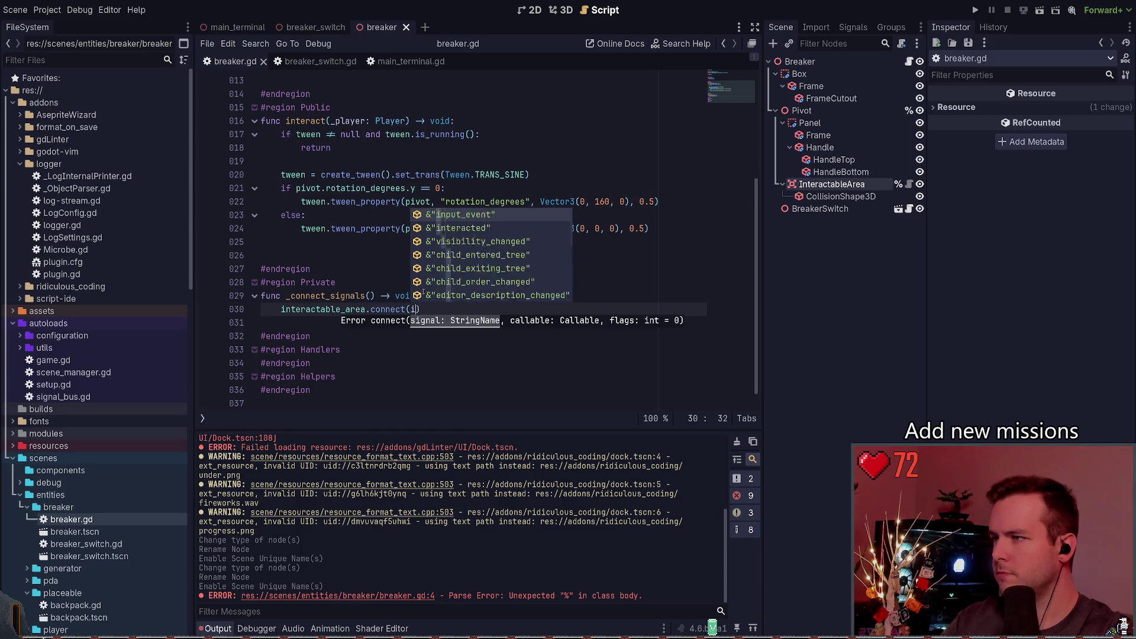
key(Escape)
Remove the _player: Player parameter from the interact function.
key(k)
key(k)
key(k)
key(k)
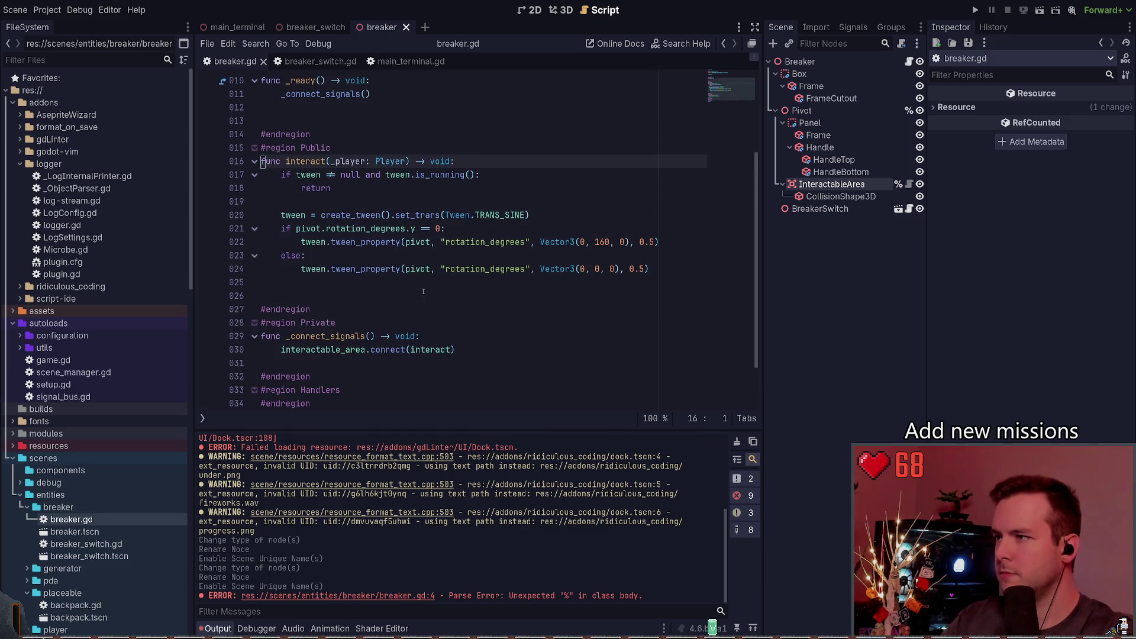
key(f)
key(parenleft)
key(l)
key(d)
key(t)
key(parenright)
Correct line 30 to interactable_area.interacted.connect(interact), save, and run the game with F5.
key(j)
key(j)
key(j)
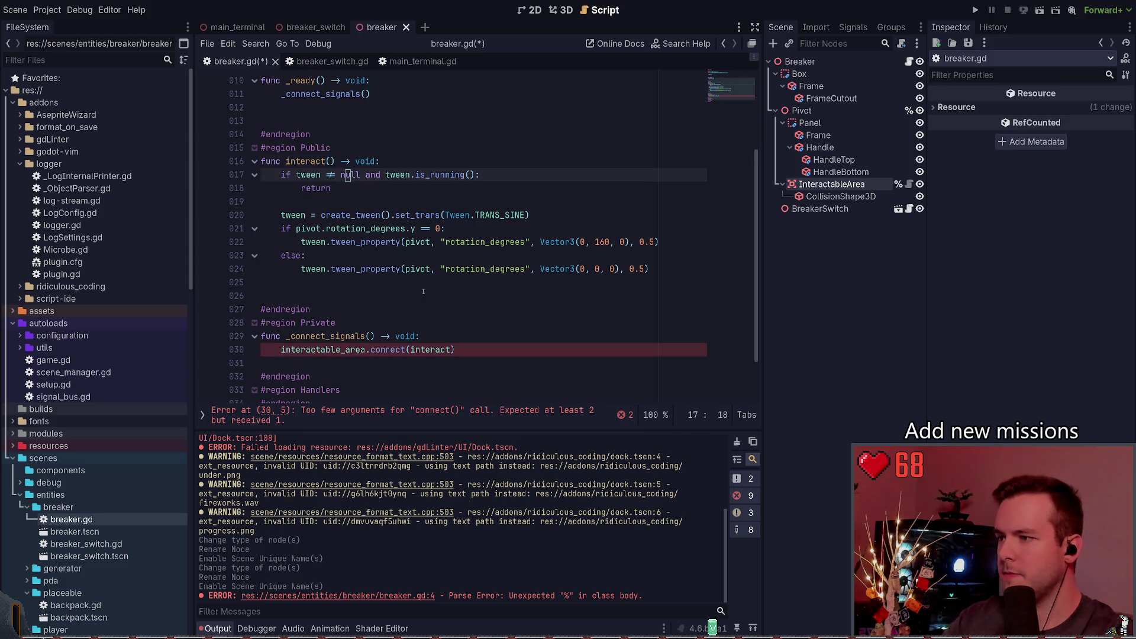
key(j)
key(j)
key(j)
key(f)
key(underscore)
key(l)
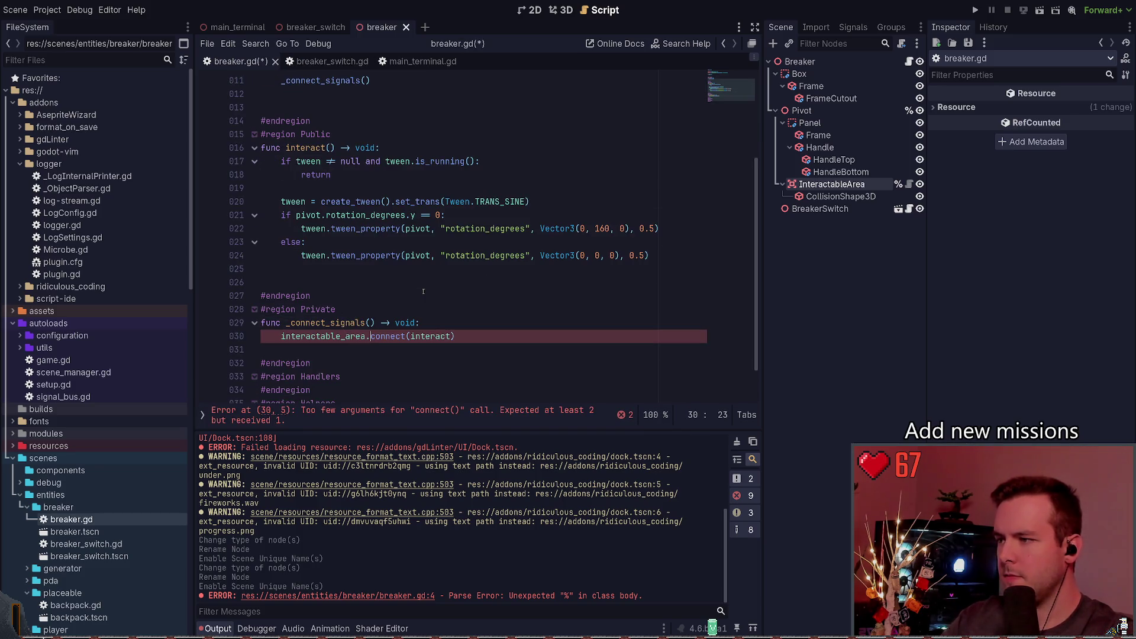
text(cwinteracted.)
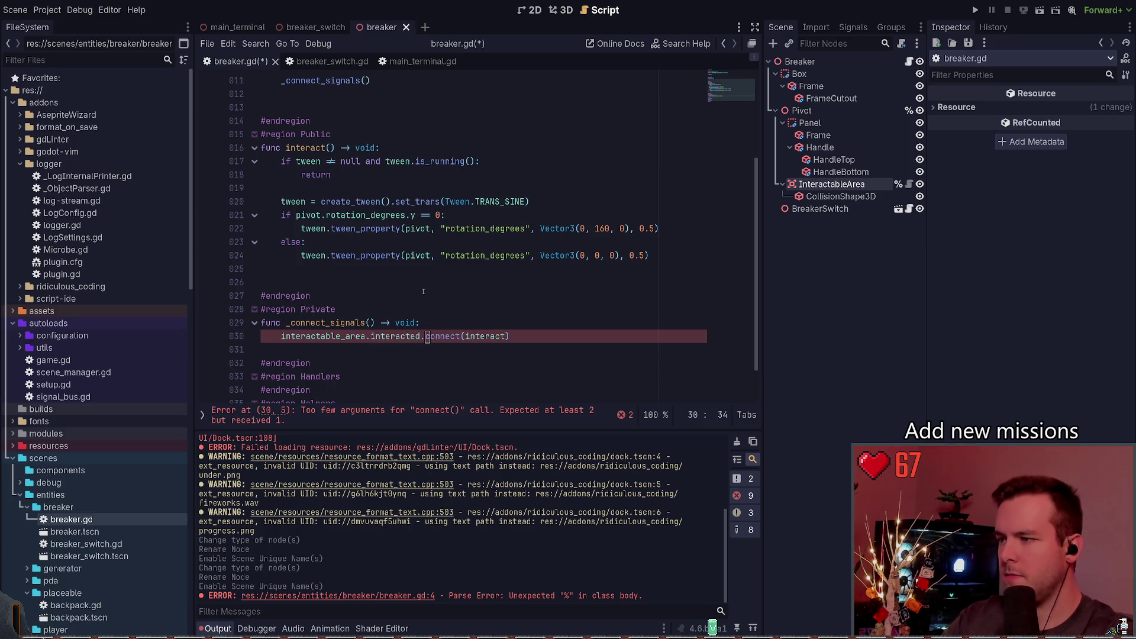
key(ctrl+s)
text(connect(interact))
key(Escape)
key(k)
key(k)
key($)
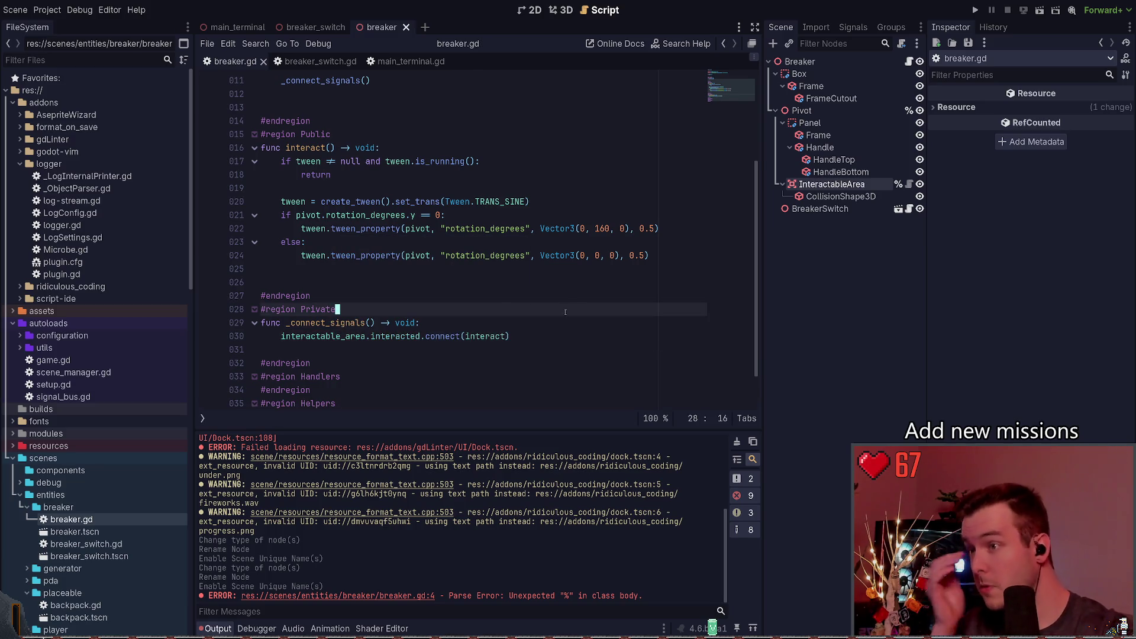
key(ctrl+s)
key(F5)
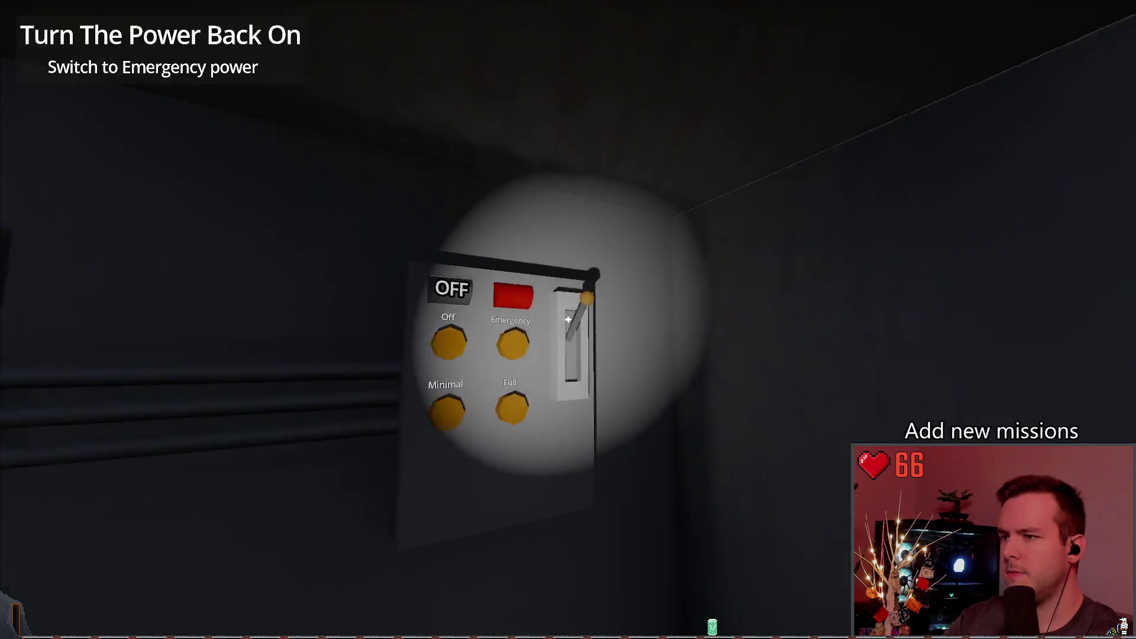
Switch the power panel to emergency and walk up into the stilted building.
click(568, 320)
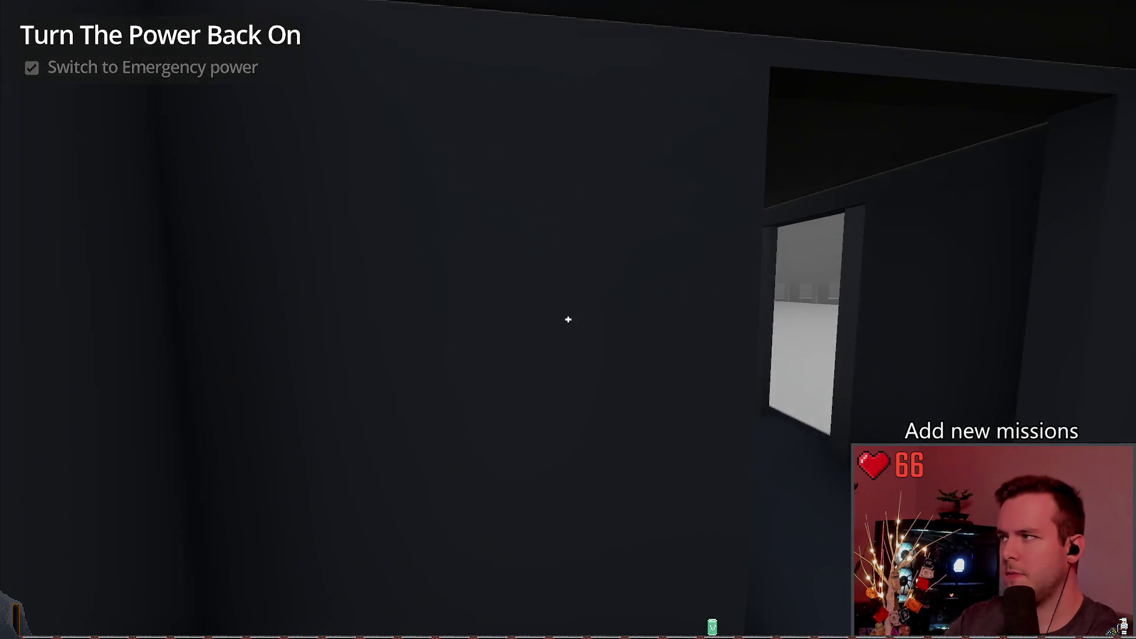
key(w)
key(w)
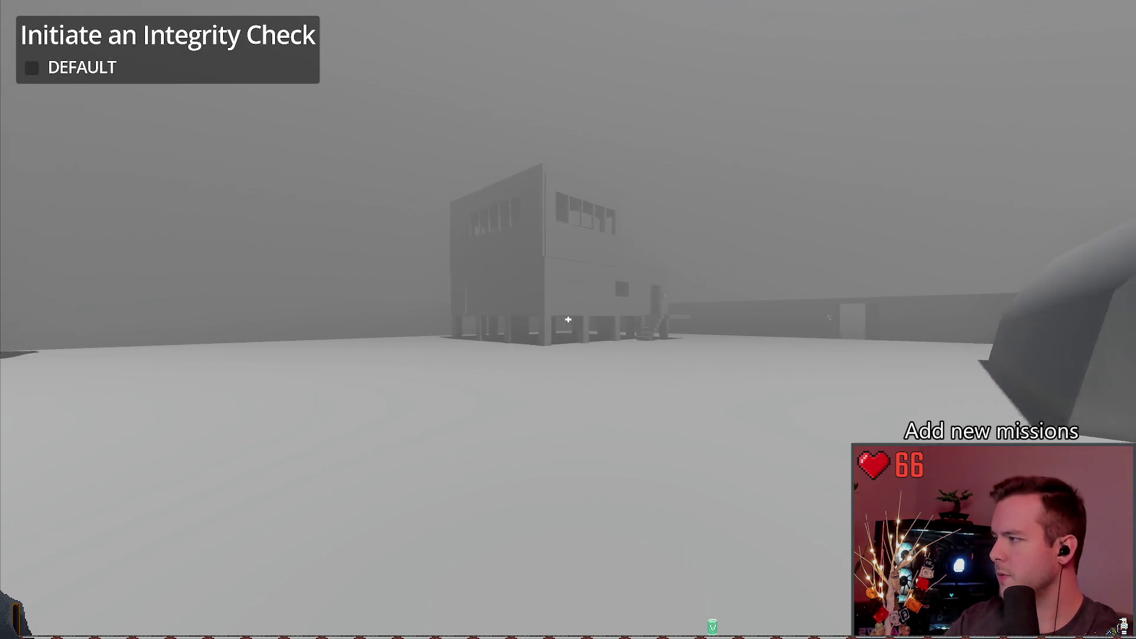
key(w)
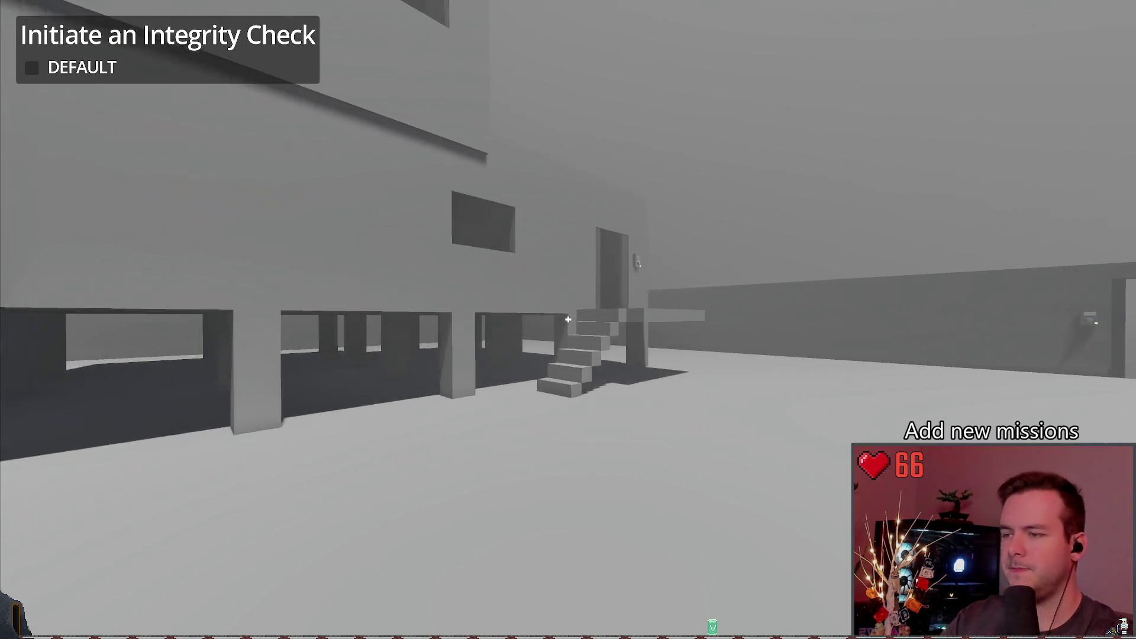
key(w)
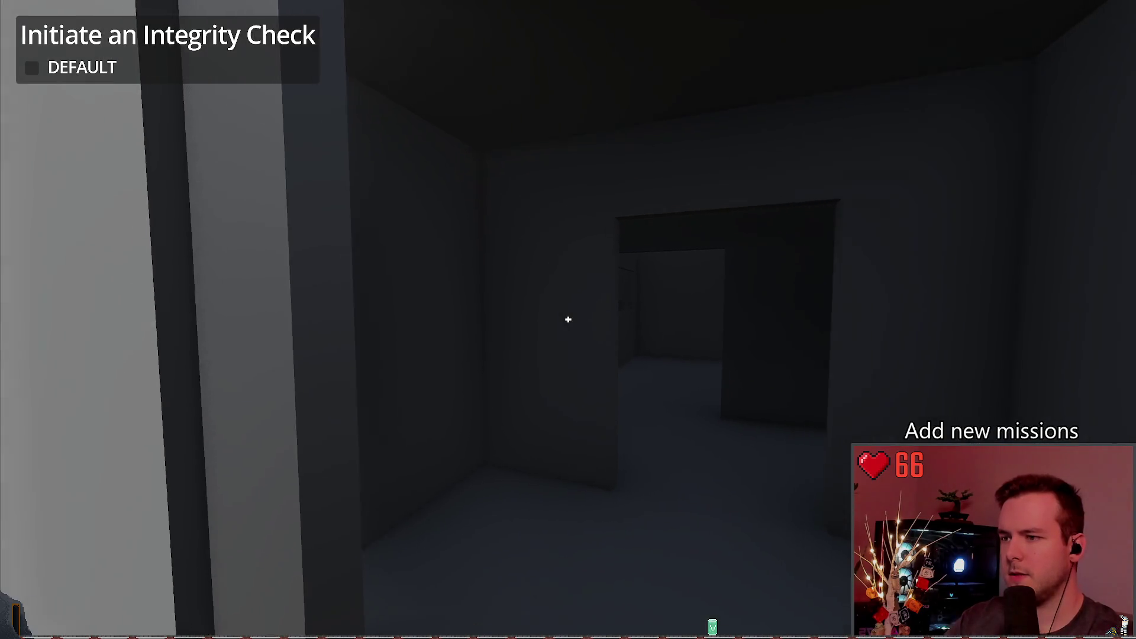
key(w)
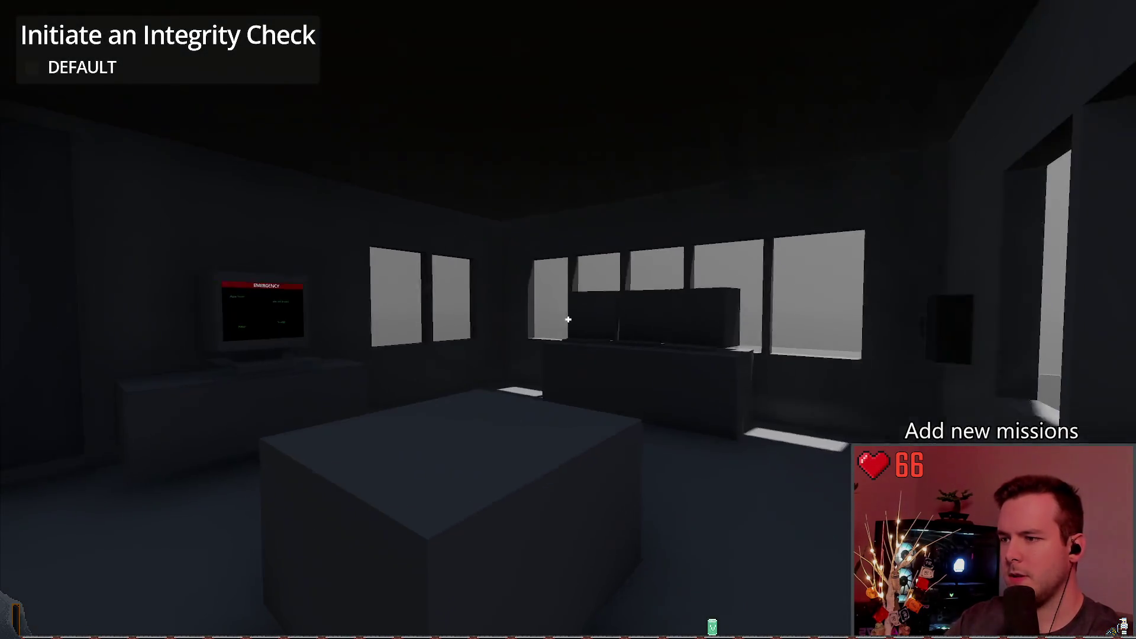
Create a new save game from the pause menu.
key(Escape)
click(96, 265)
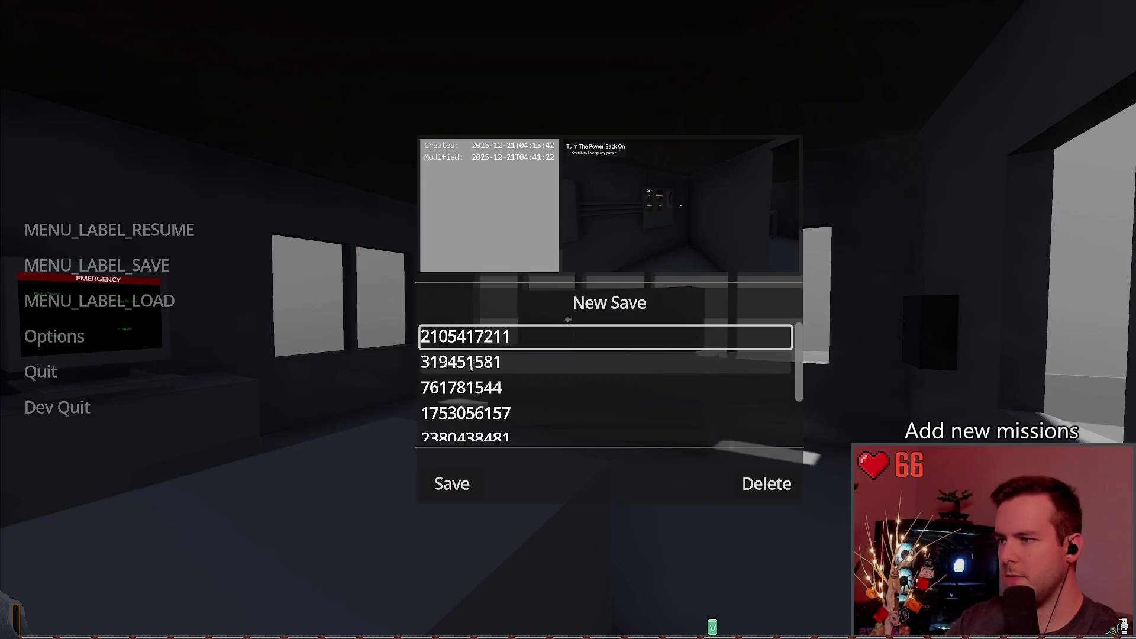
click(603, 306)
key(Escape)
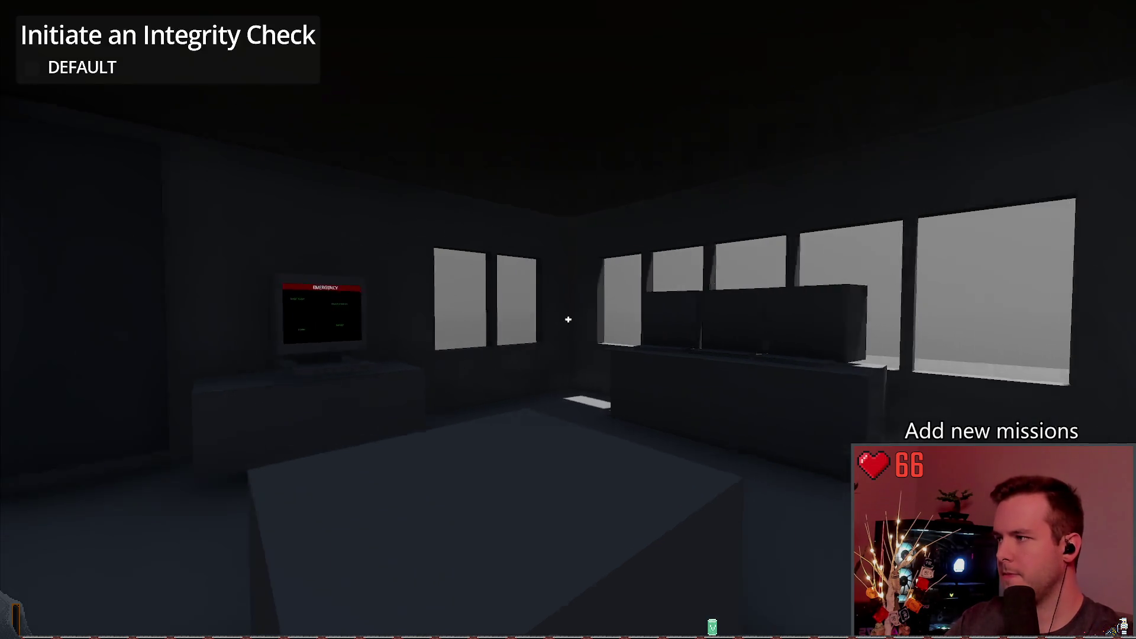
Walk to the EMERGENCY monitor, return to the editor, and relaunch the game.
key(w)
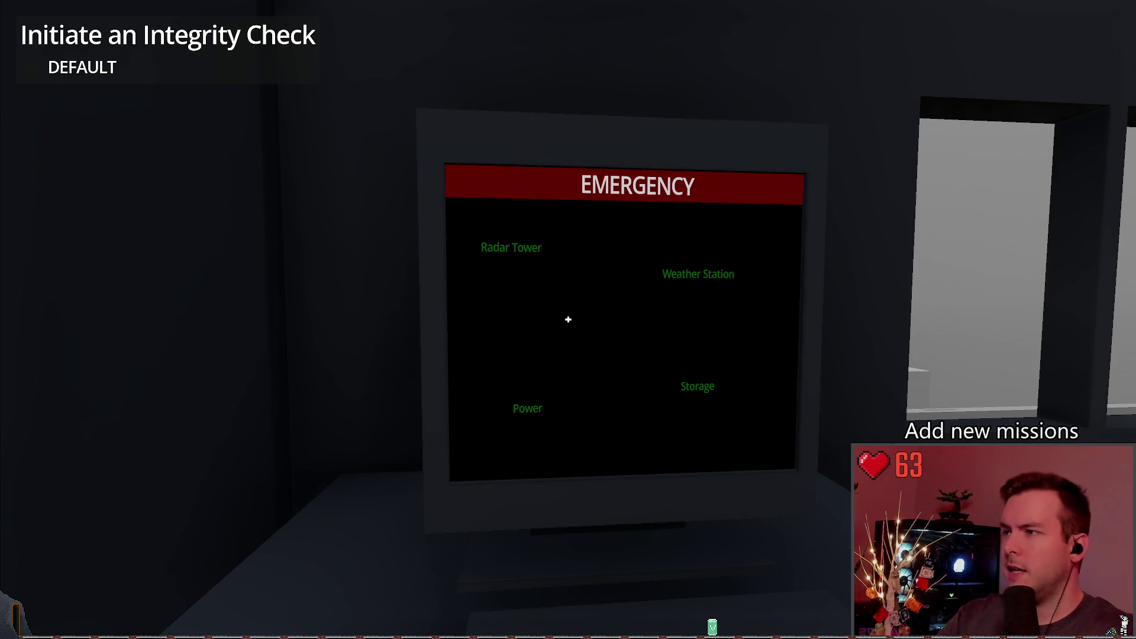
key(alt+Tab)
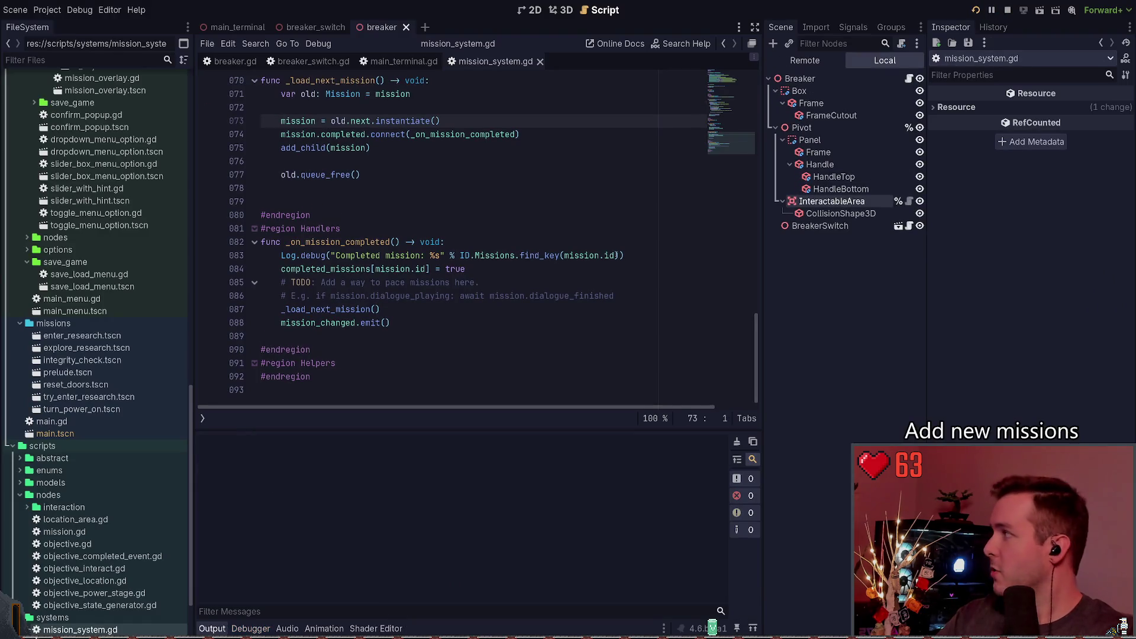
key(F5)
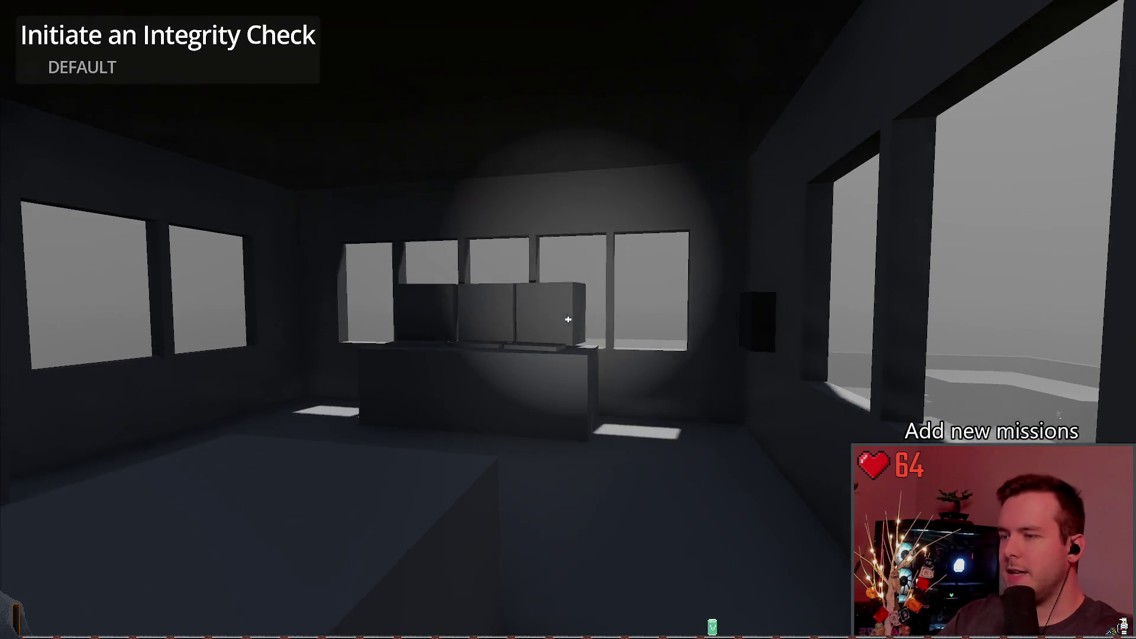
Light the wall breaker box with the flashlight, open its door, then stop the game.
key(w)
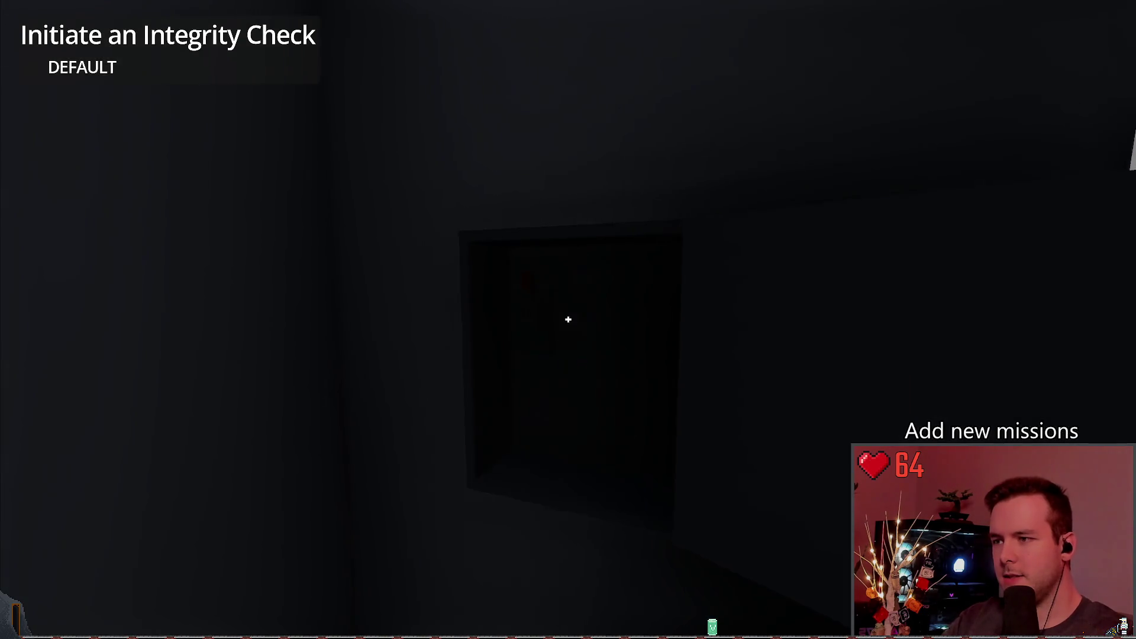
key(f)
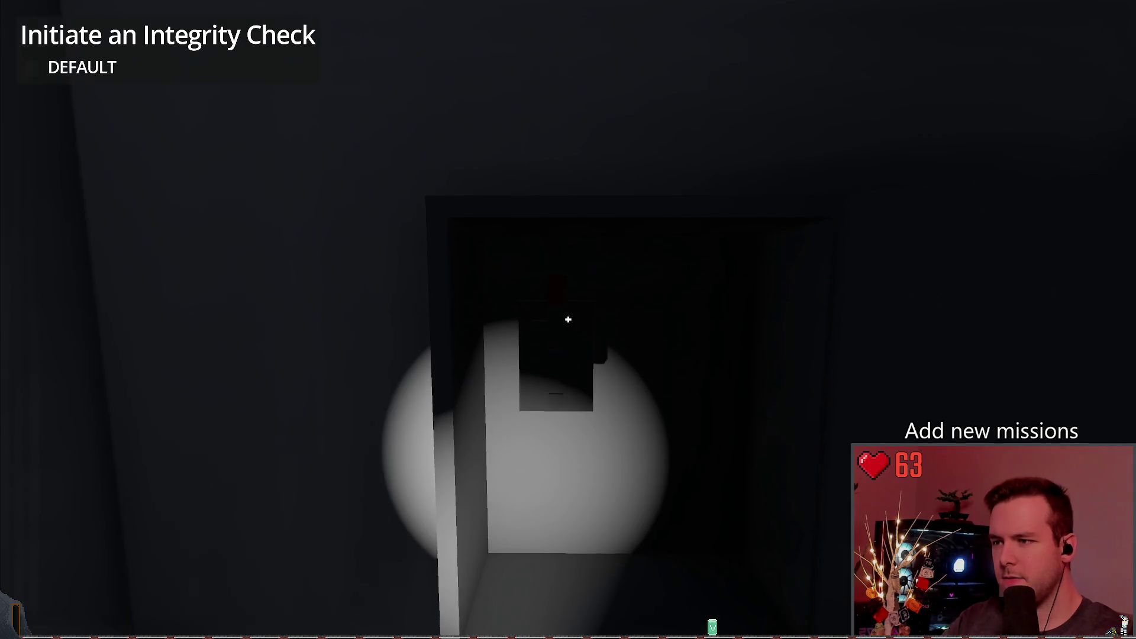
click(568, 319)
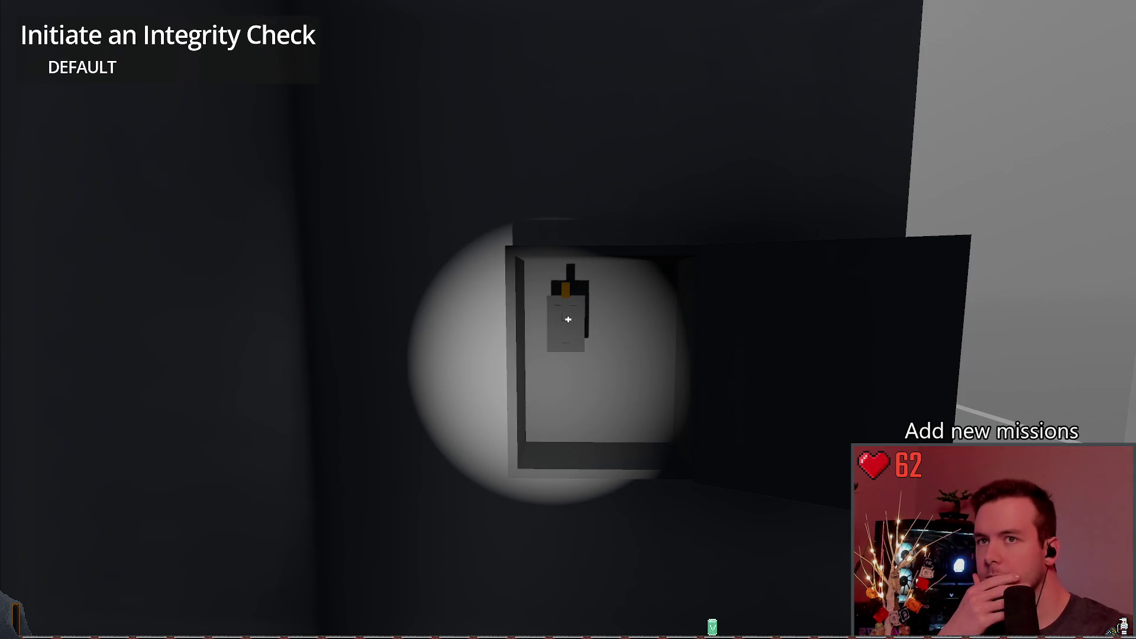
key(F8)
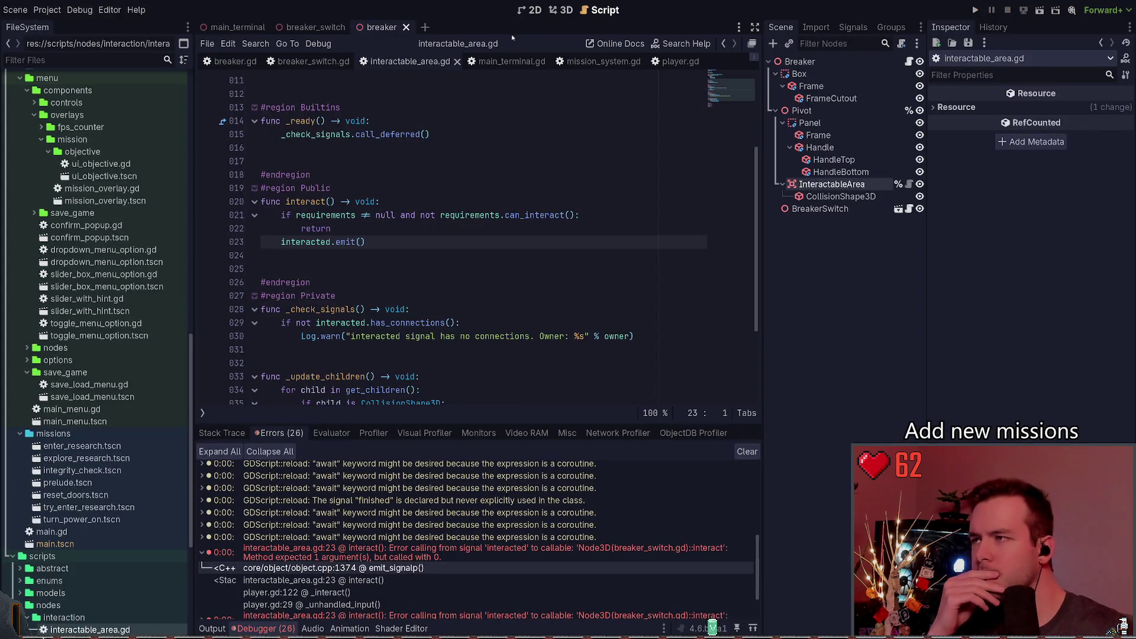
Delete the _player: Player parameter from interact() in breaker_switch.gd.
click(308, 61)
scroll(416, 292, up, 5)
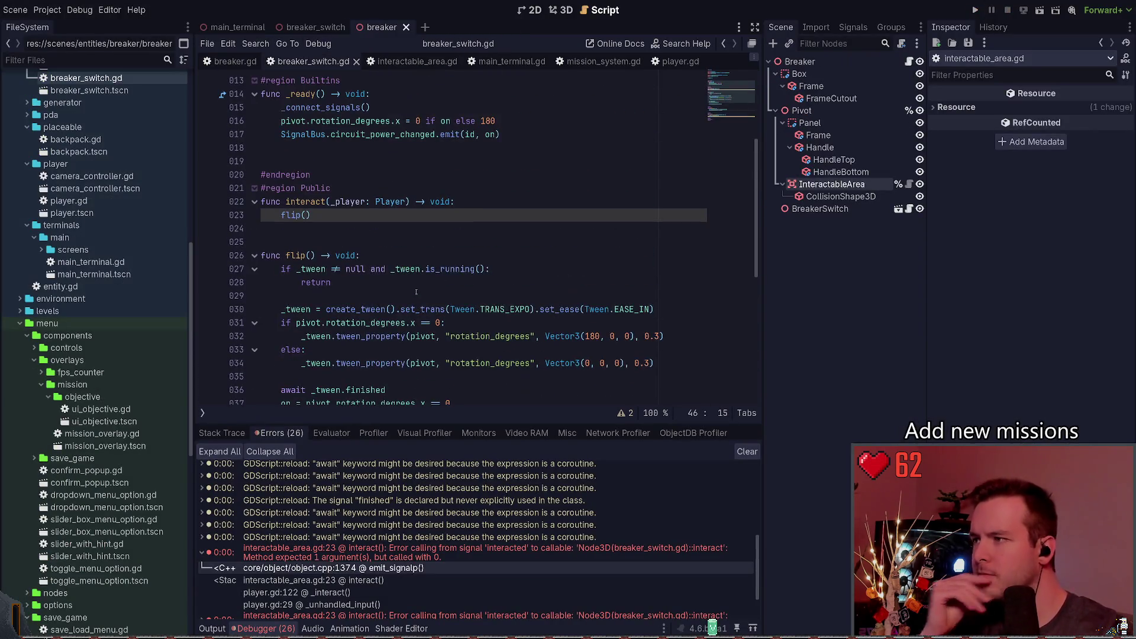
click(341, 202)
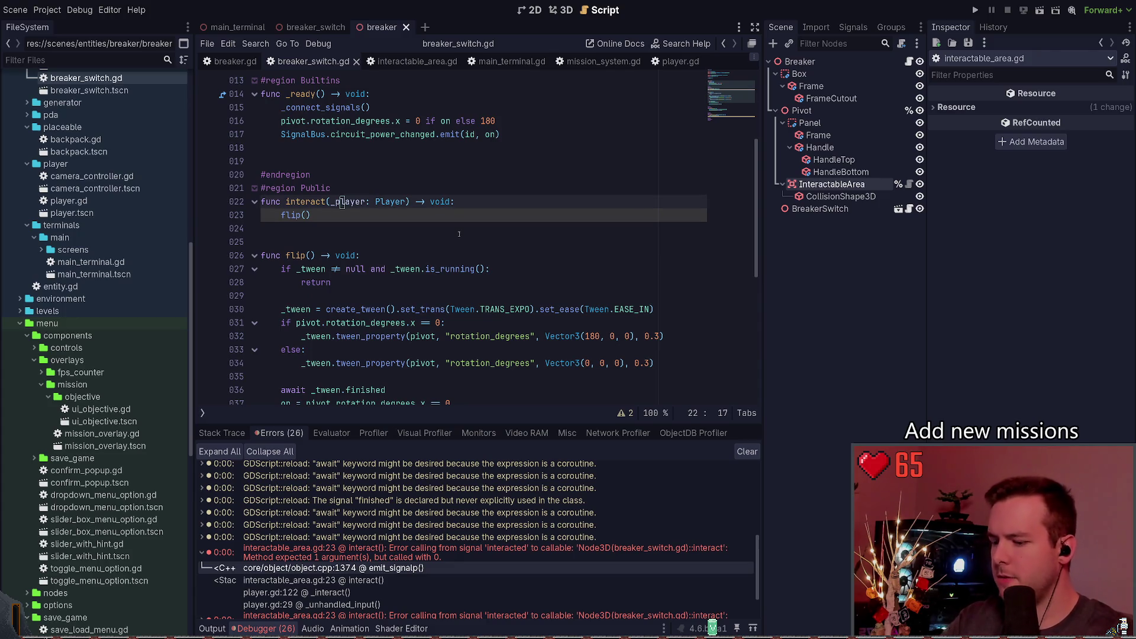
key(ctrl+Delete)
key(ctrl+Delete)
key(ctrl+Delete)
Save and playtest, walking past the breaker box to the monitor room, then stop.
key(F5)
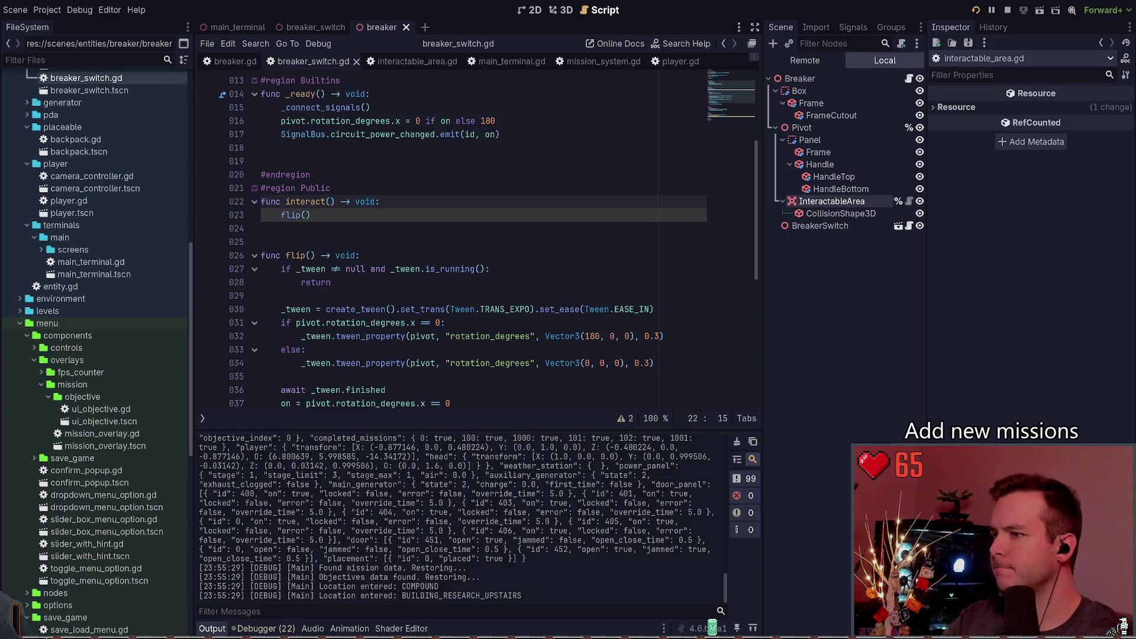
key(w)
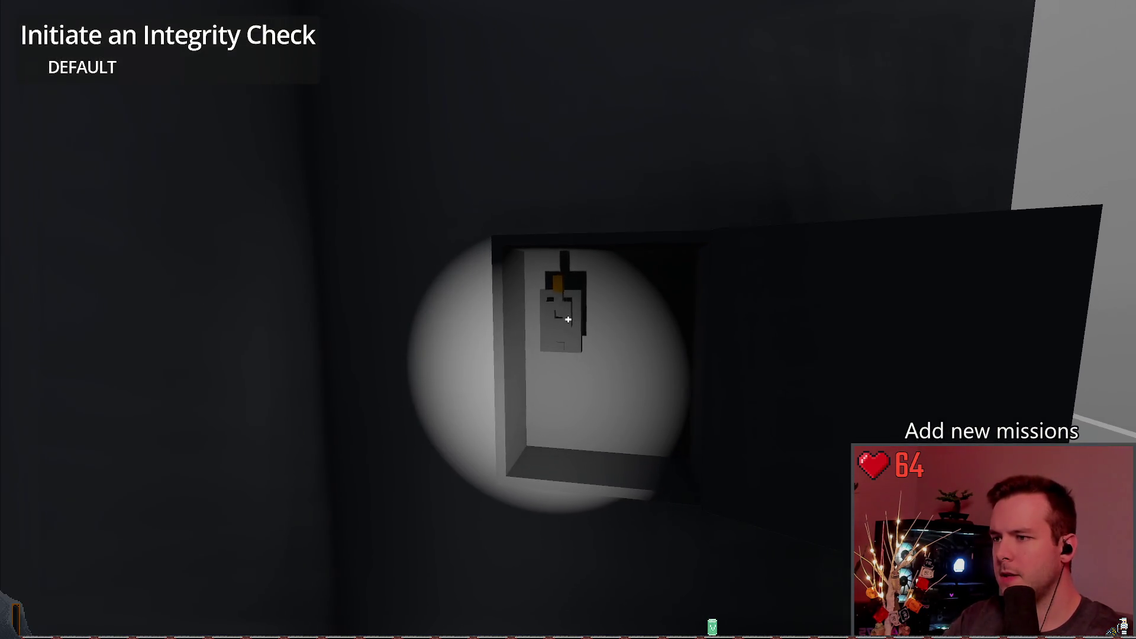
key(w)
key(w)
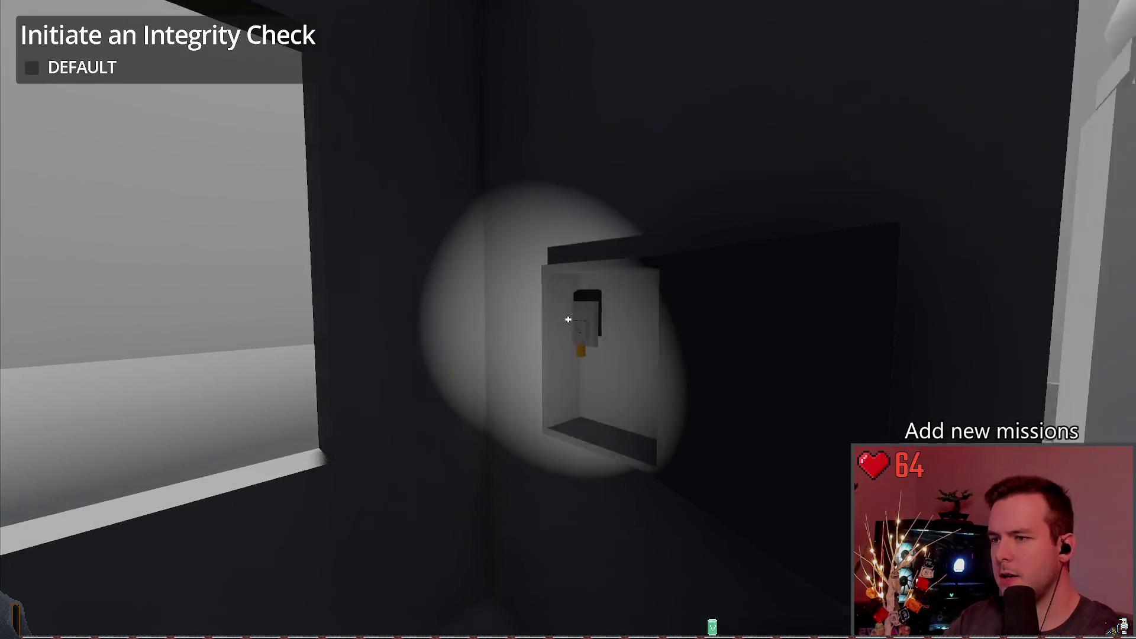
key(w)
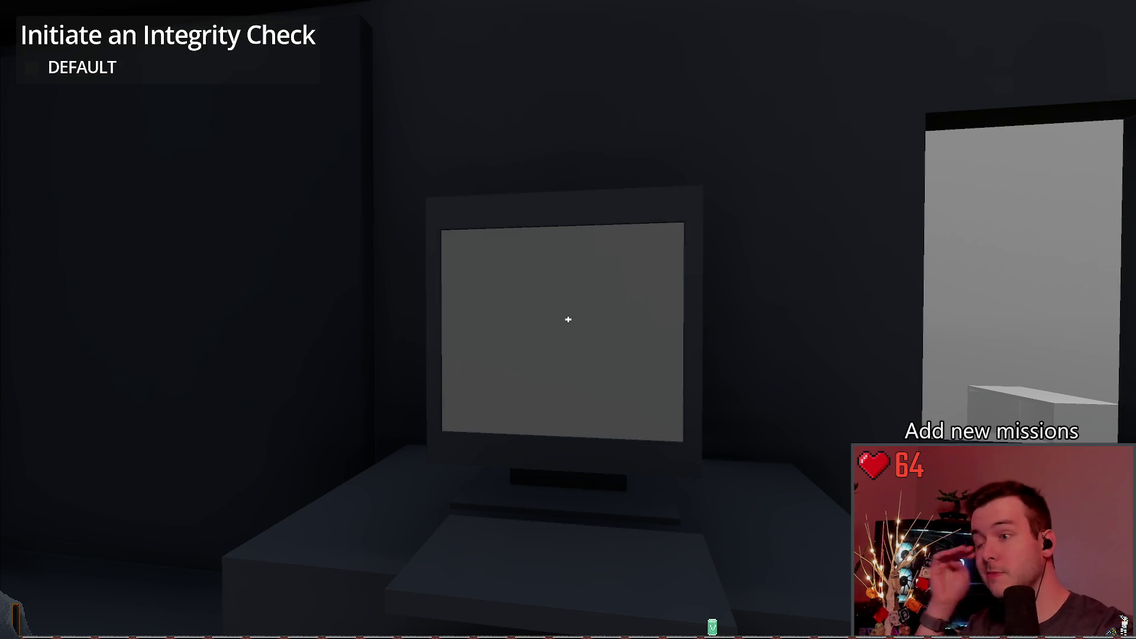
mouse_move(568, 319)
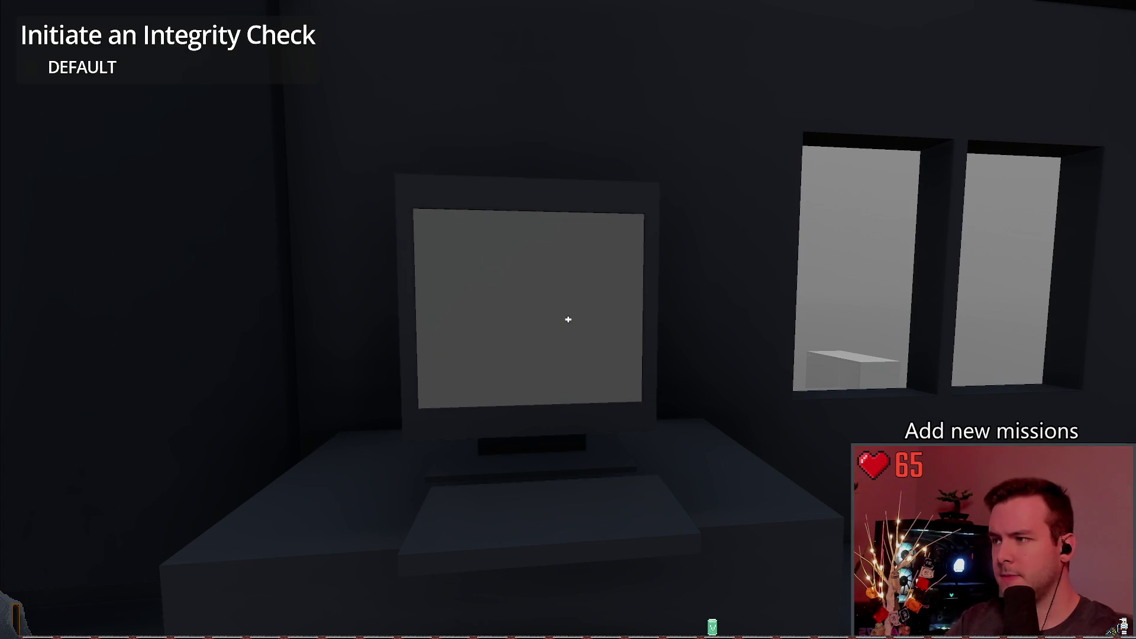
key(F8)
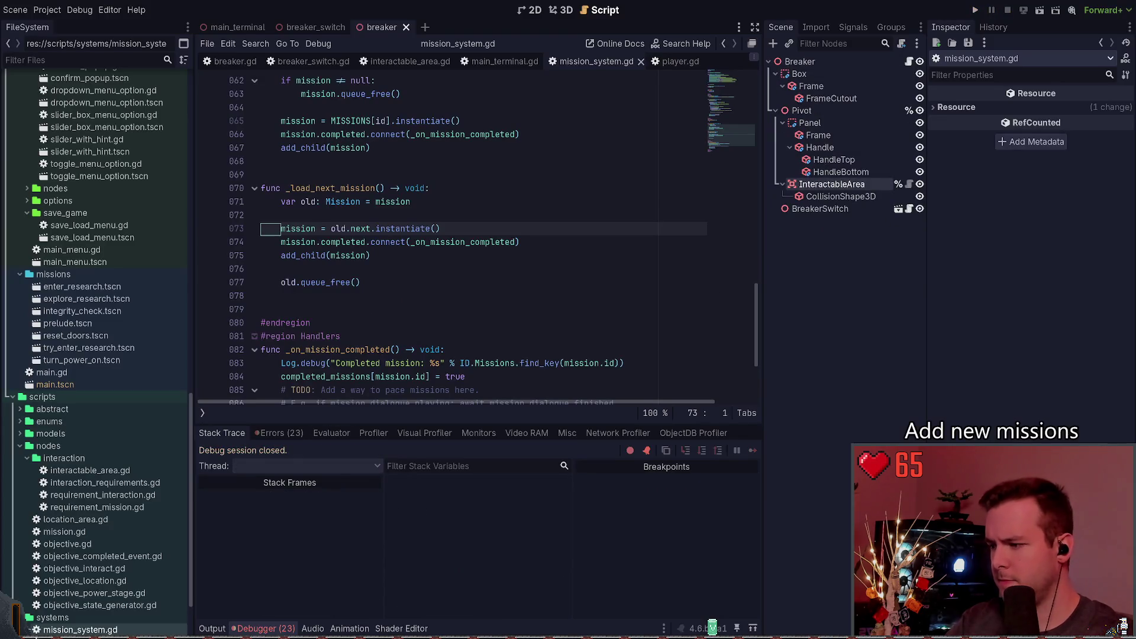
Review the Errors and Output logs, then reopen the breaker switch script.
click(279, 433)
key(alt+o)
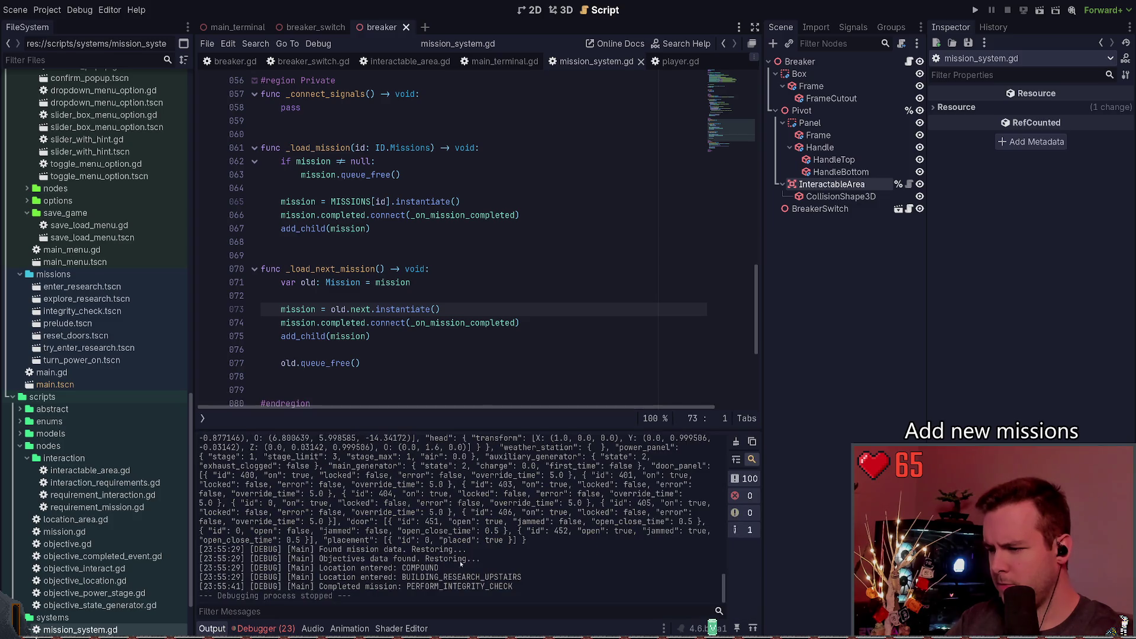
click(484, 301)
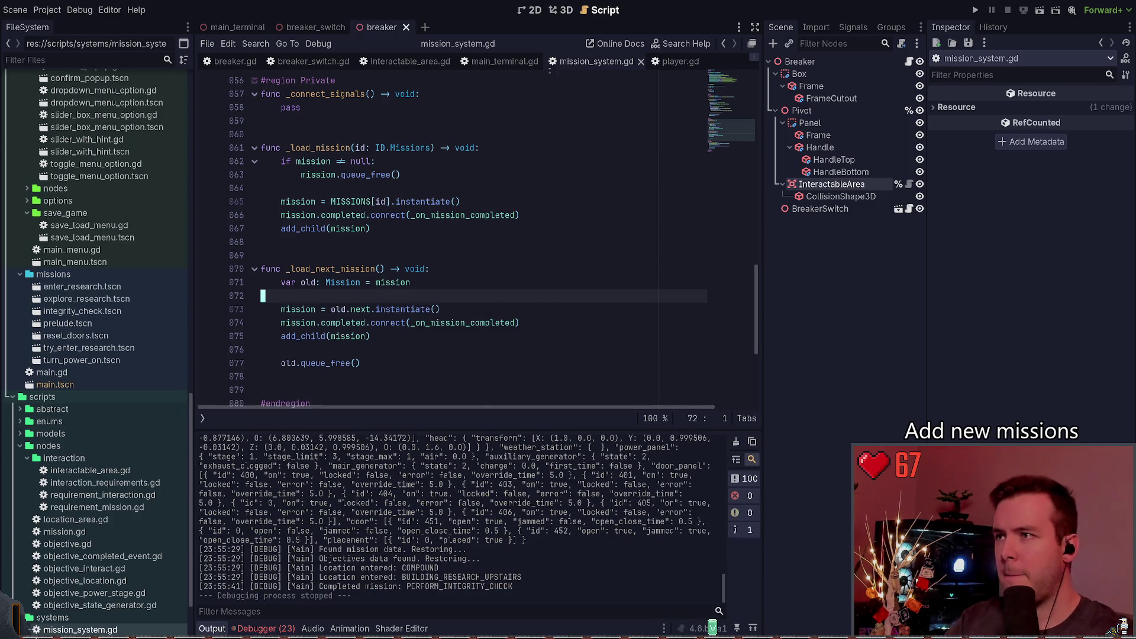
click(311, 61)
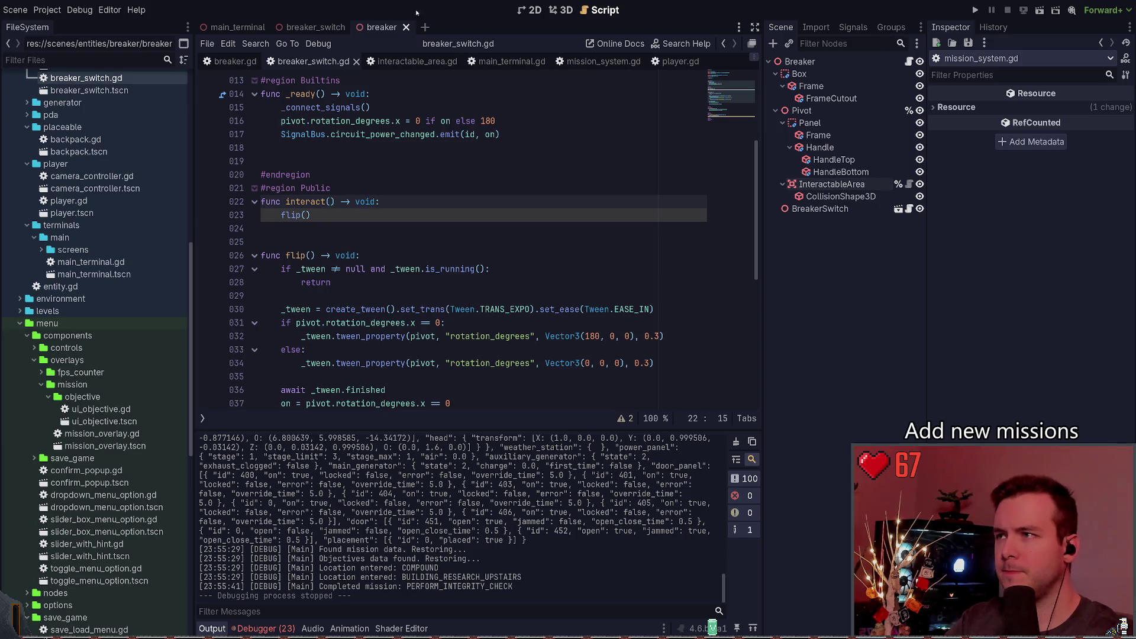
Browse the breaker_switch and breaker scenes, then open main_terminal.gd from its scene.
click(316, 27)
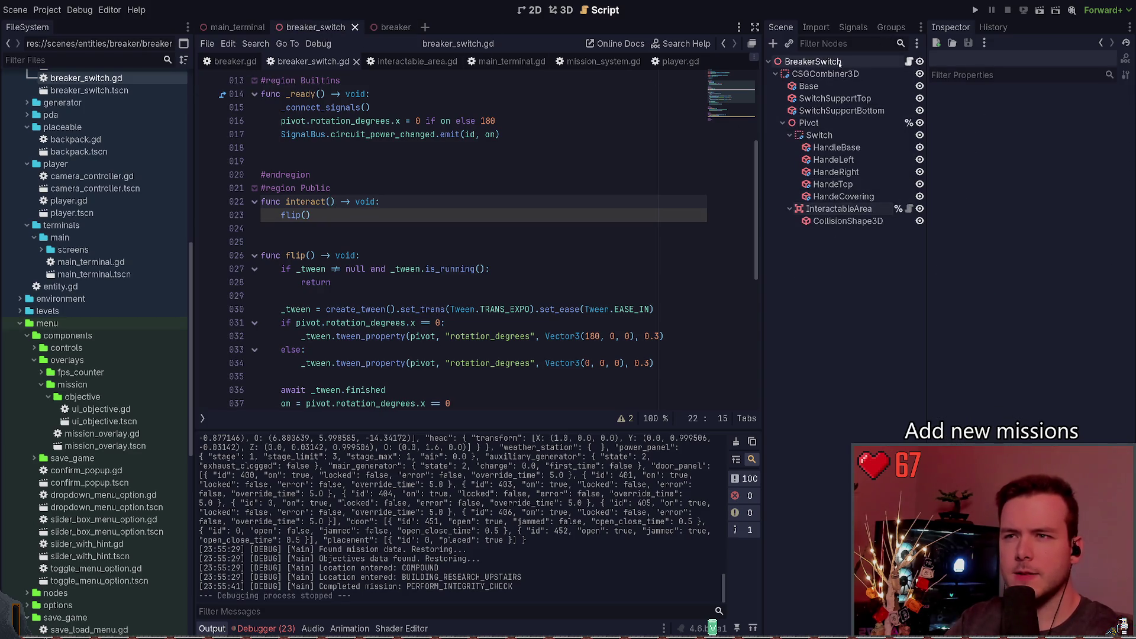
click(840, 63)
click(563, 10)
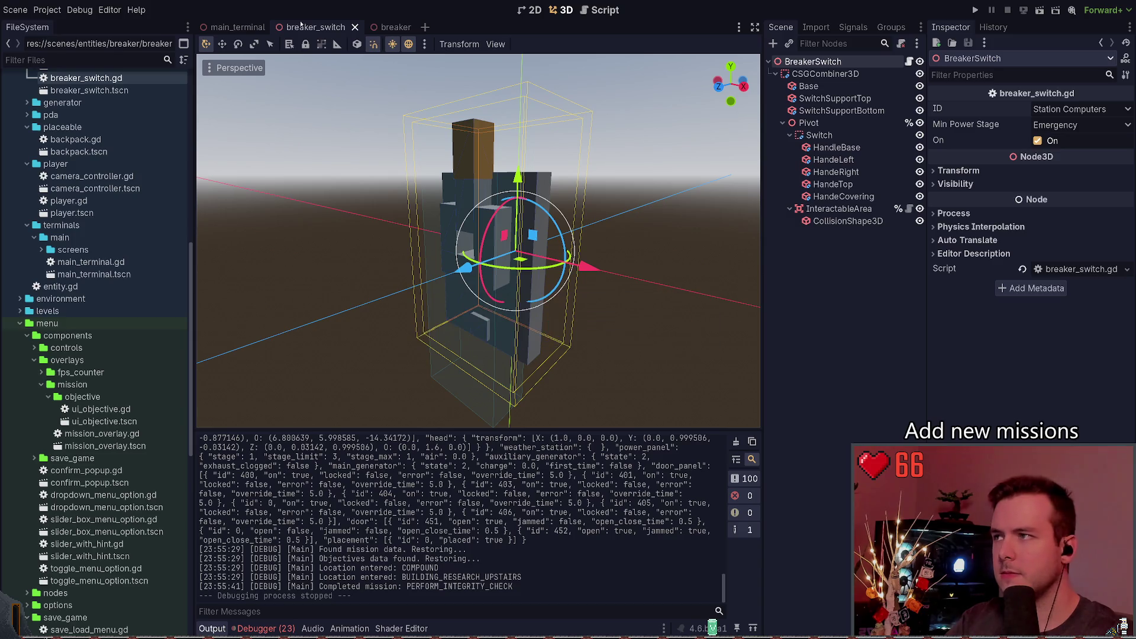
click(395, 27)
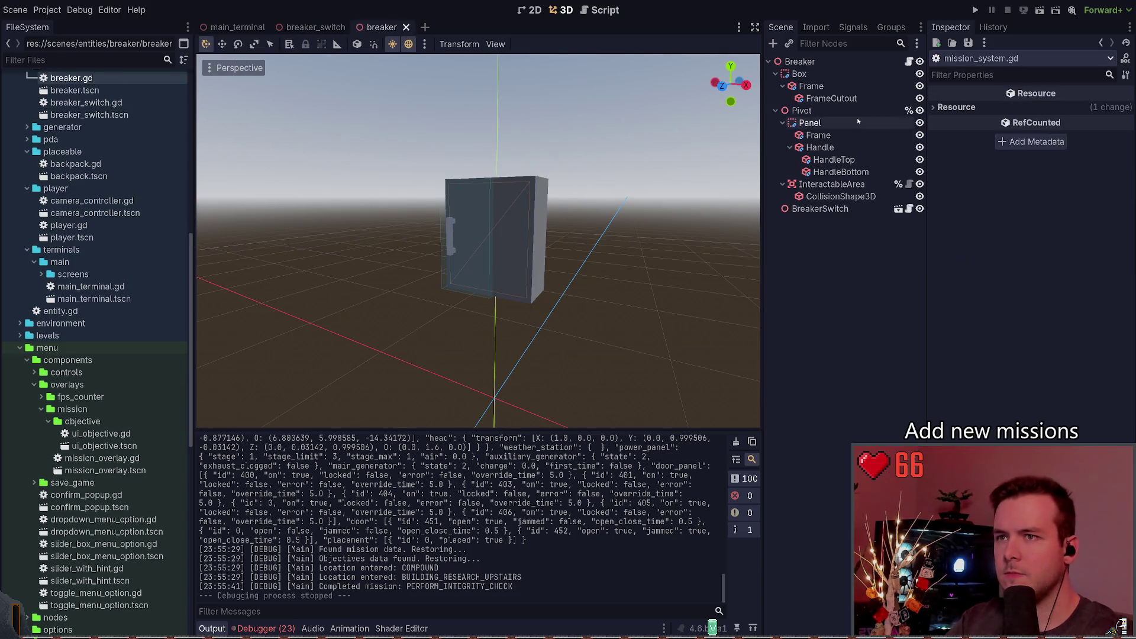
click(228, 25)
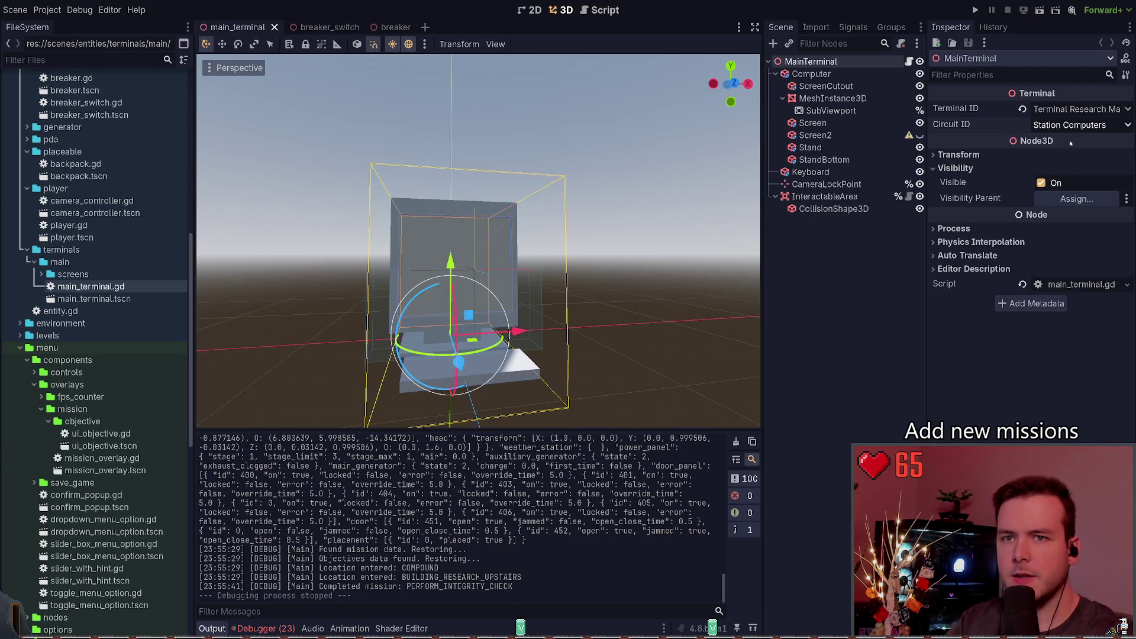
click(847, 266)
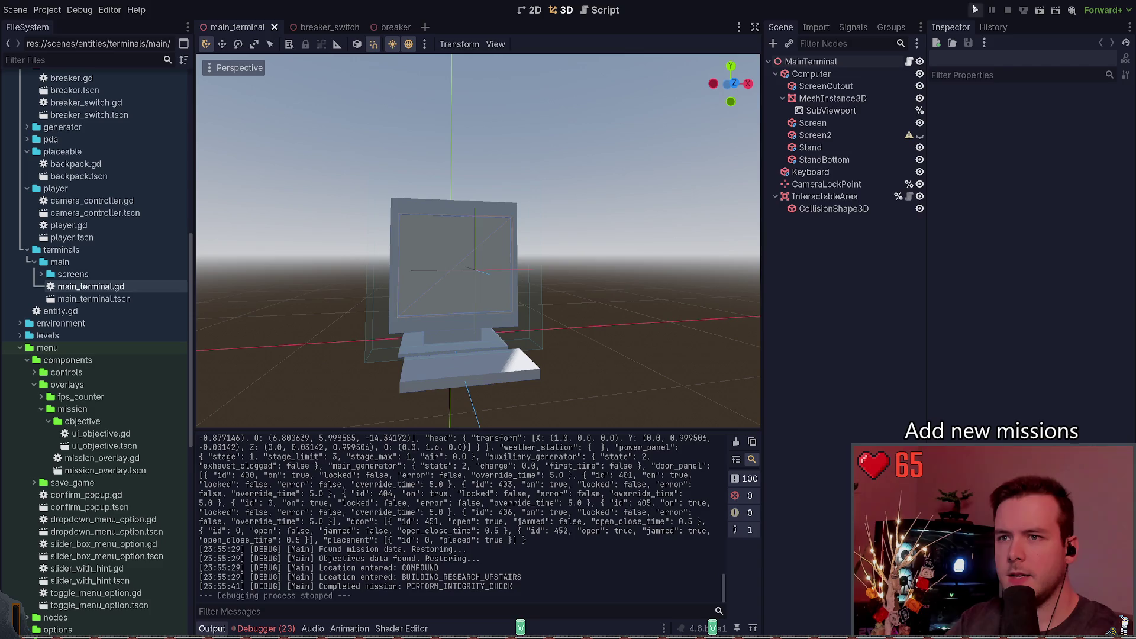
click(910, 61)
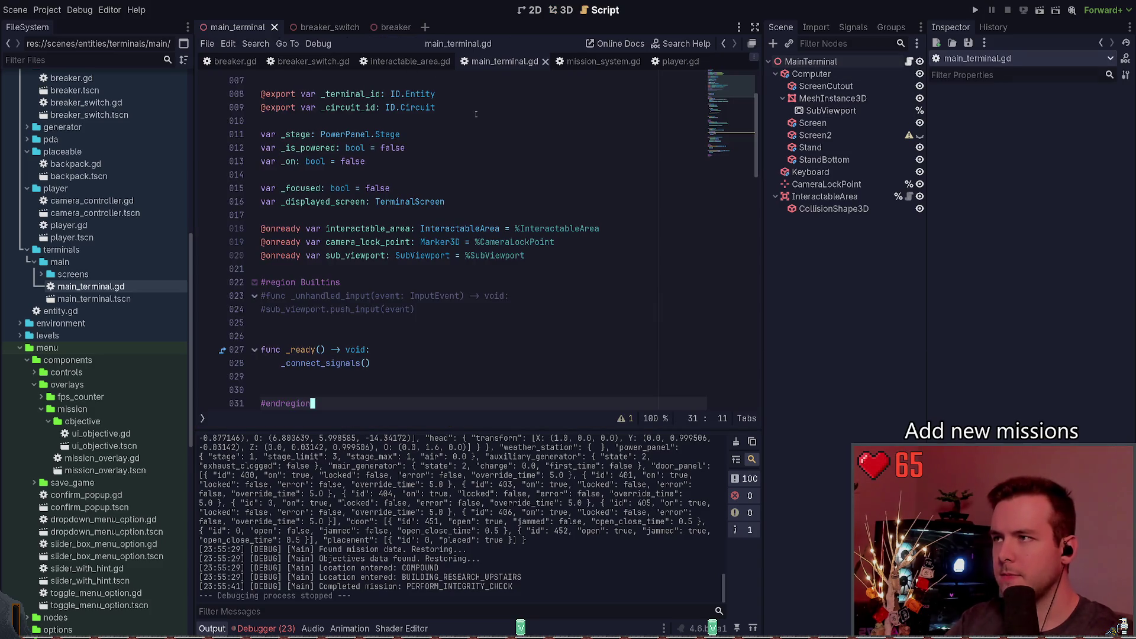
Add a debug("Checking power") line inside _on_circuit_power_changed and save.
scroll(476, 114, down, 15)
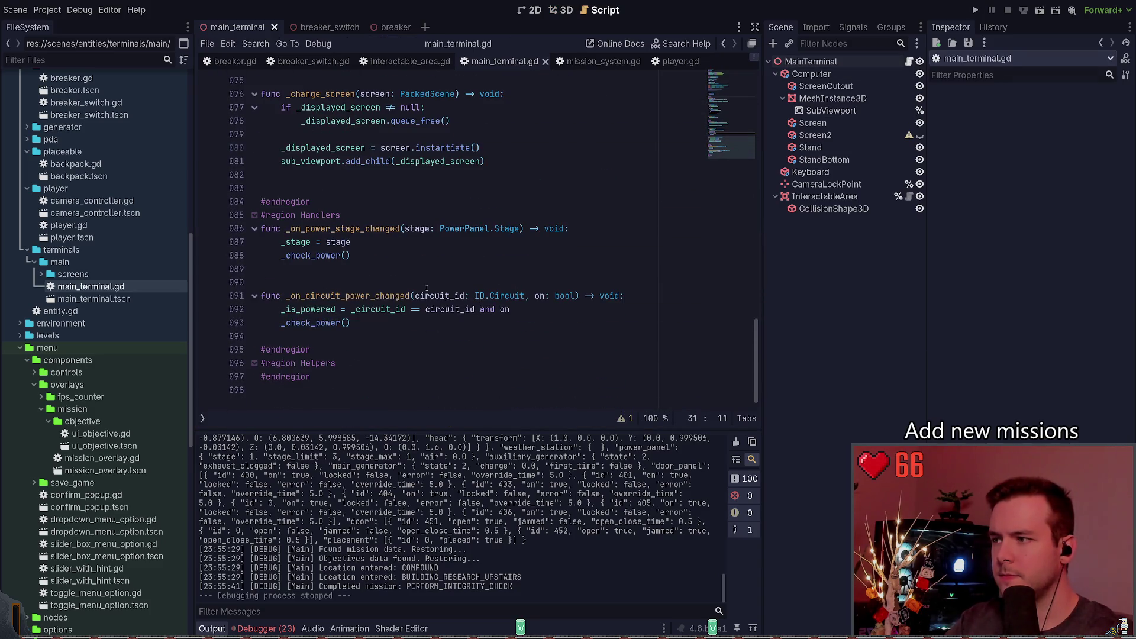
click(531, 295)
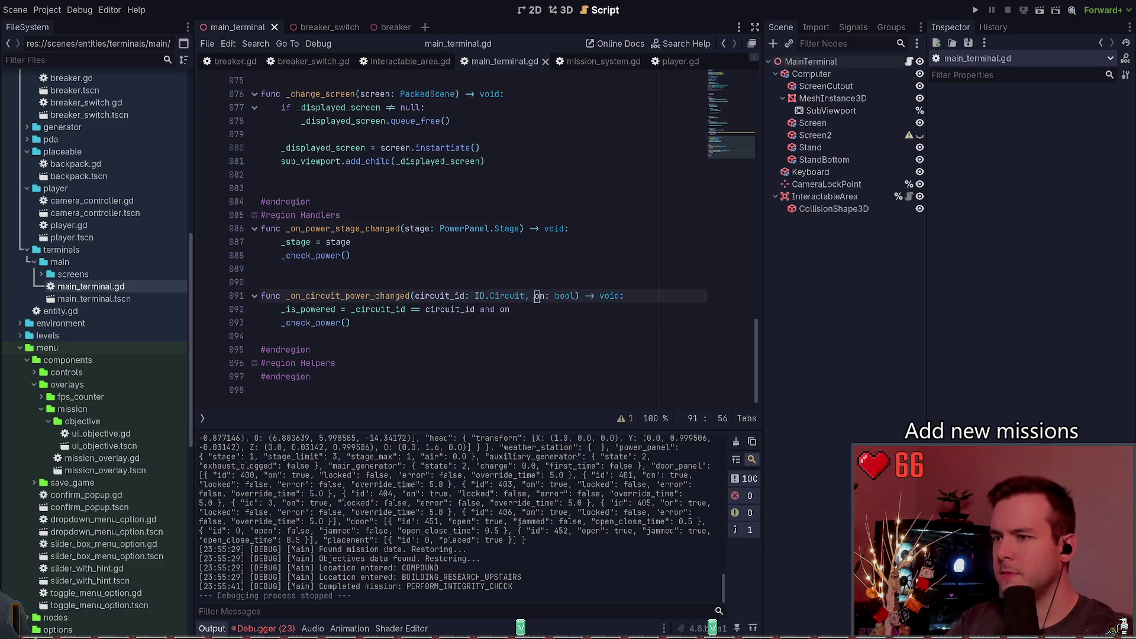
key(ctrl+Return)
text(debug("Ch)
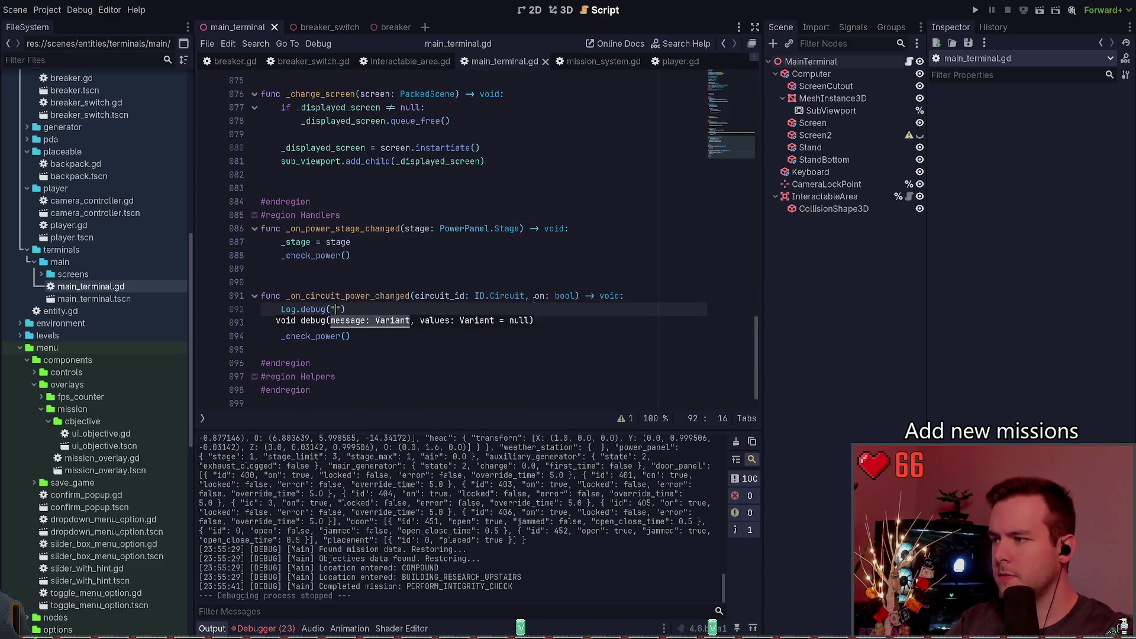
text(ecking power)
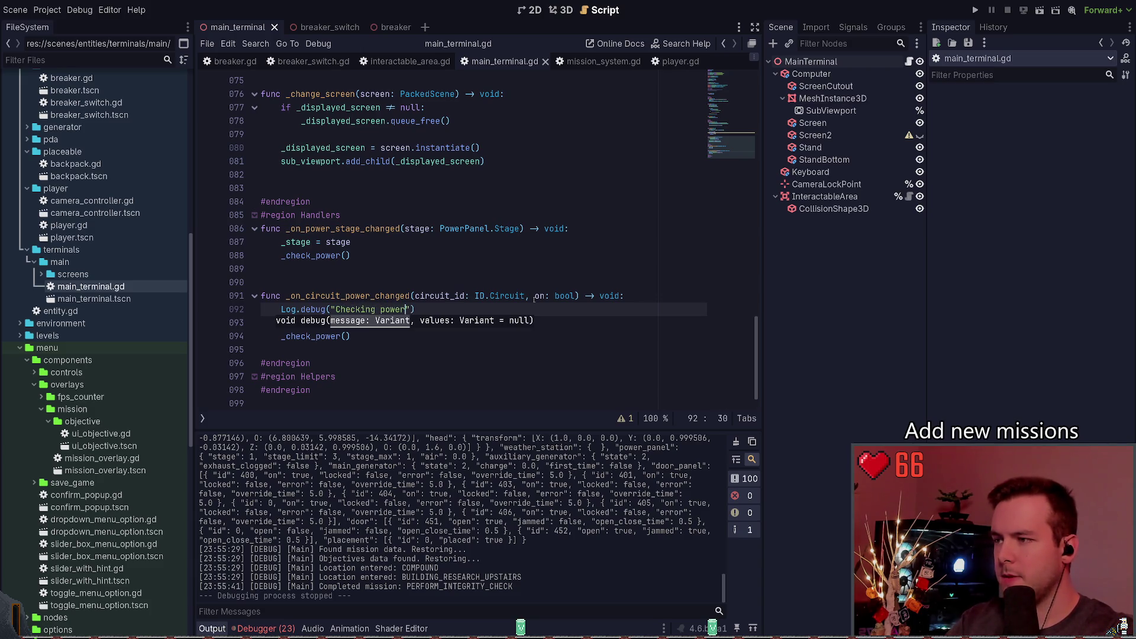
key(ctrl+s)
Insert %s into the message so it reads "%s Checking power" % name, and save.
key(Home)
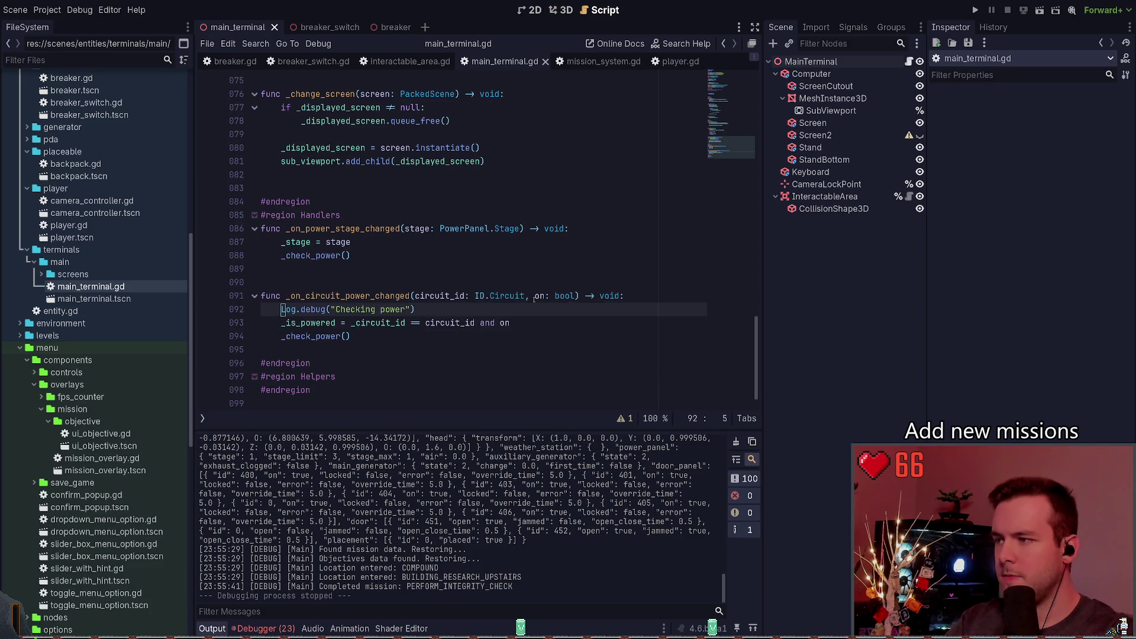
key(Right)
key(Right)
key(Right)
text(%s)
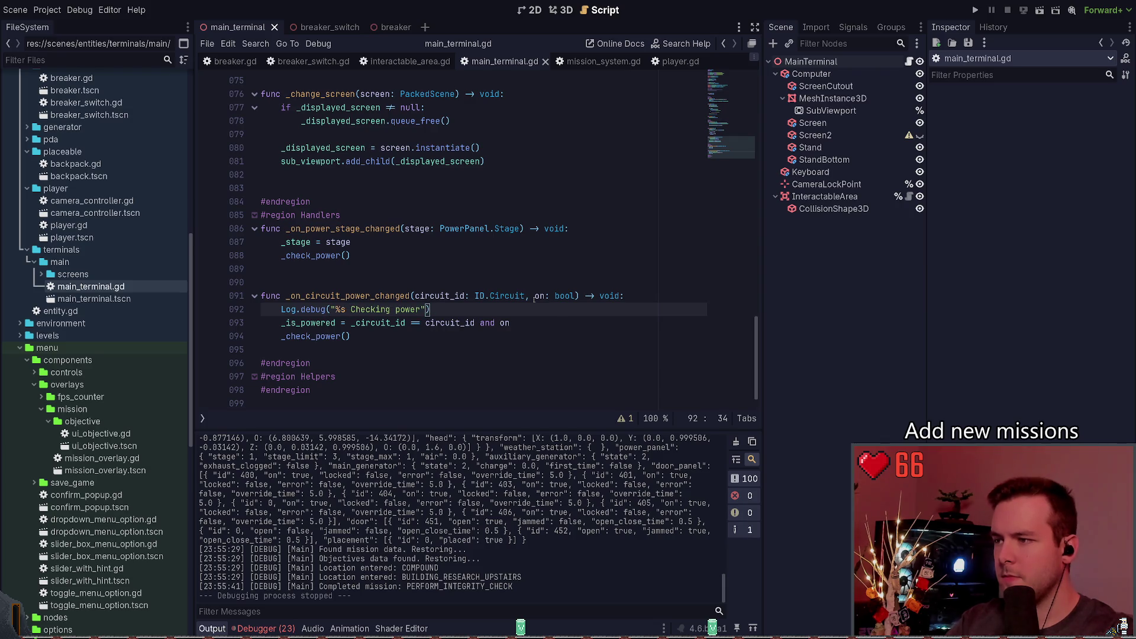
click(352, 309)
key(ctrl+s)
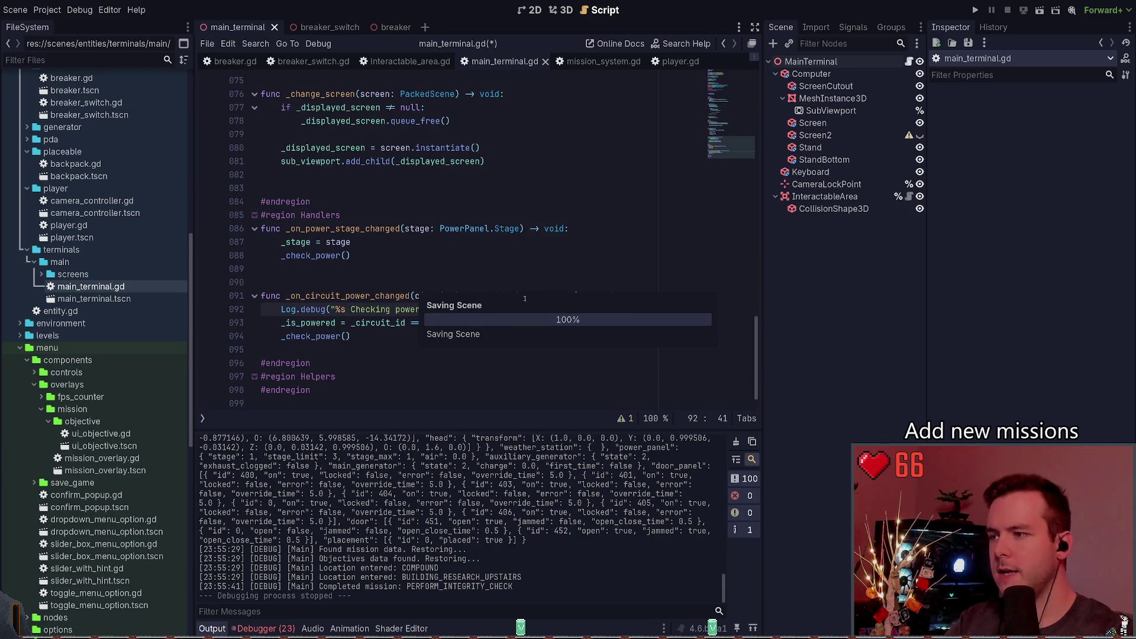
key(End)
key(shift+Home)
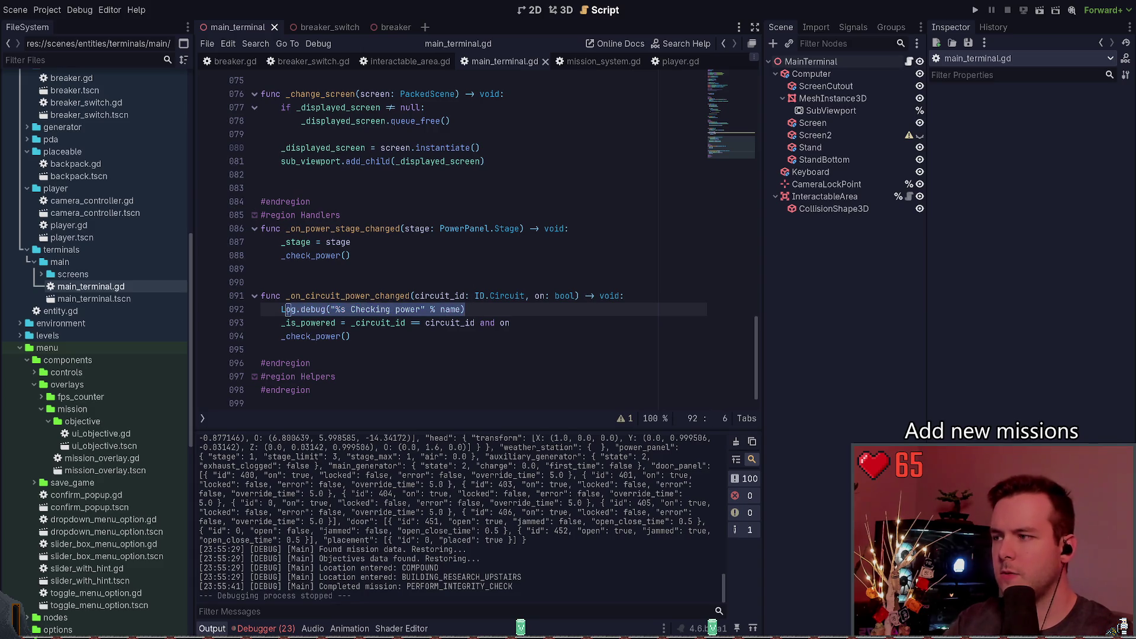
click(322, 27)
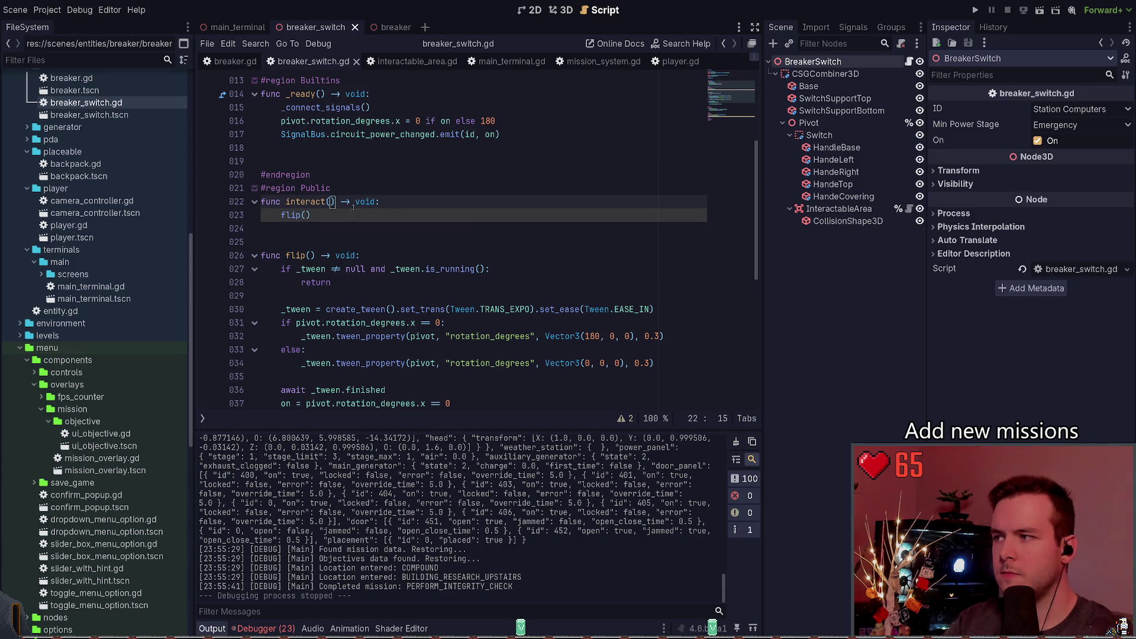
Paste the power signal emit into flip and add a Log.debug("%s Checking power" % name) line.
ctrl+click(290, 215)
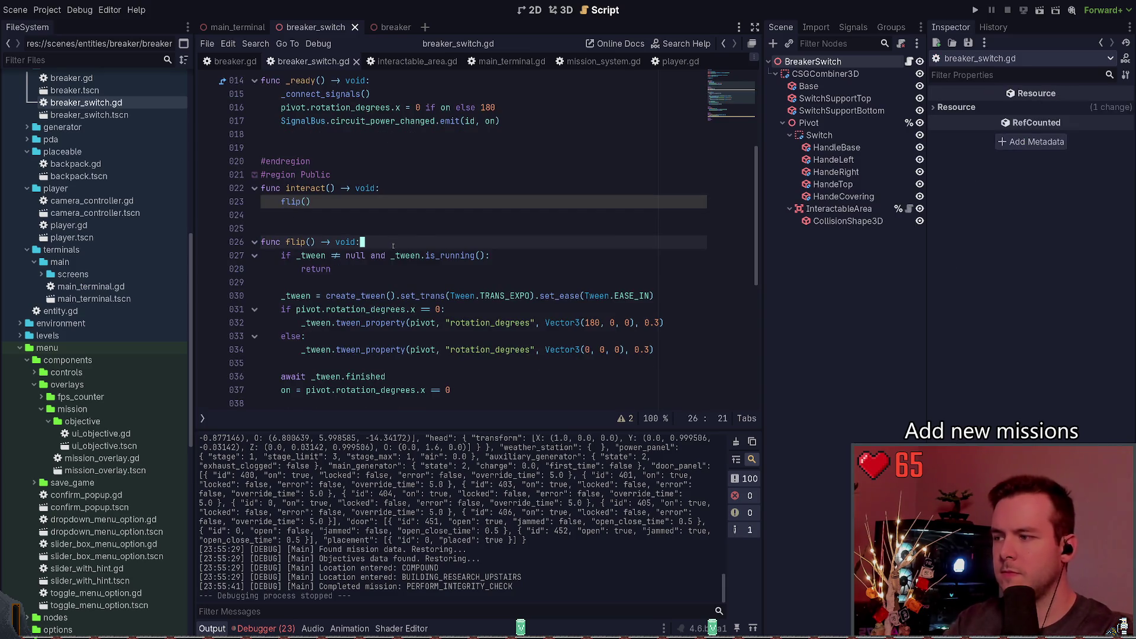
key(Down)
key(Down)
key(Down)
key(ctrl+v)
key(Return)
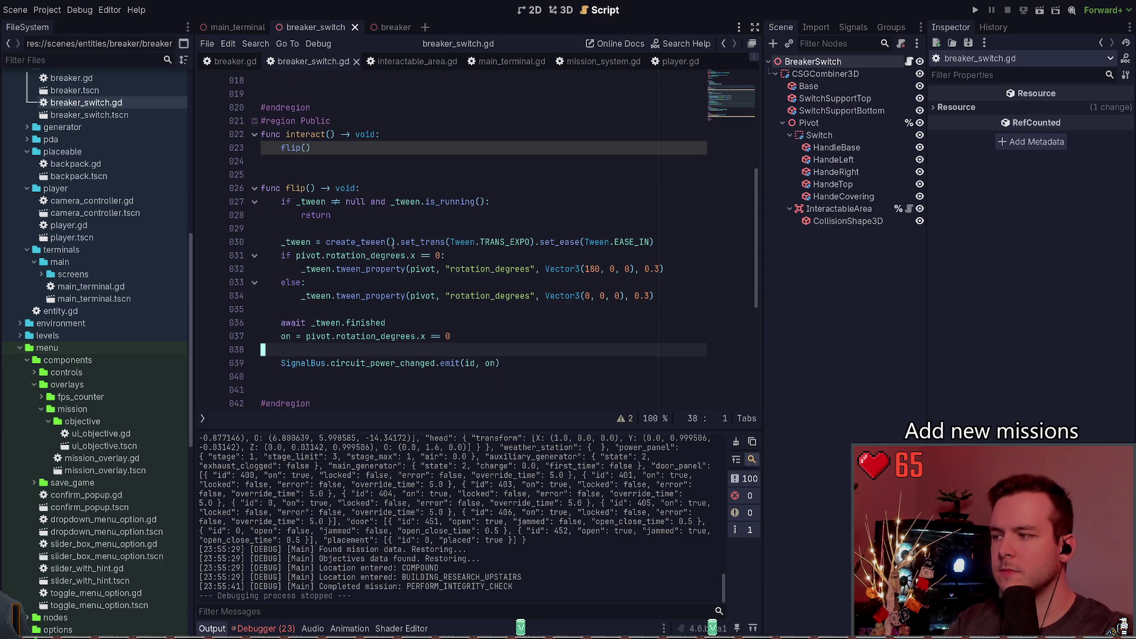
key(Down)
key(End)
key(Return)
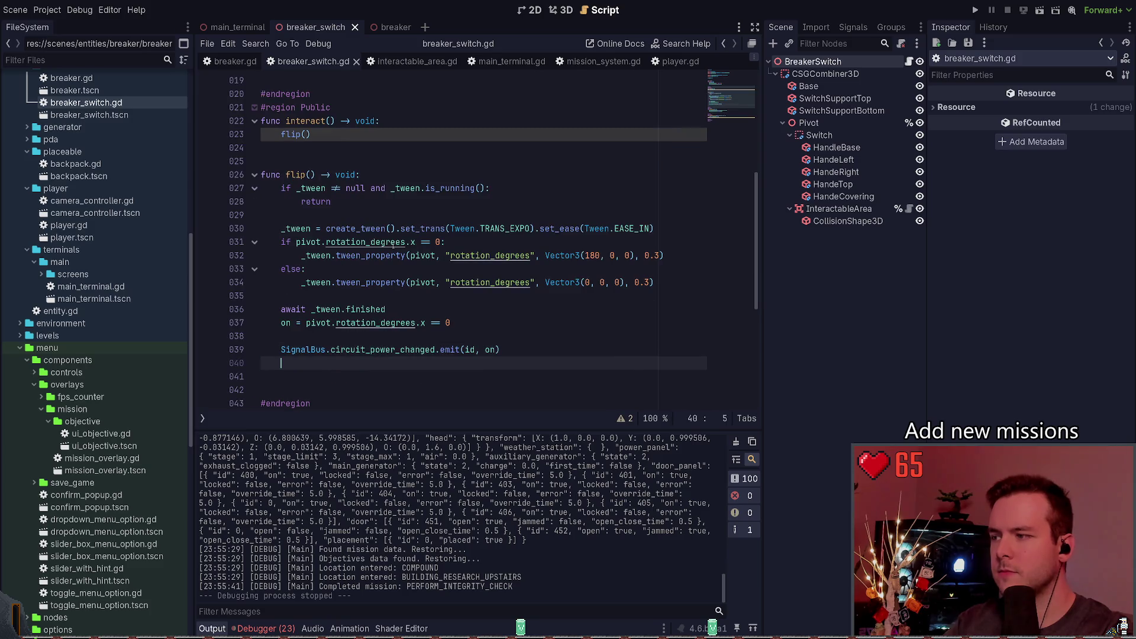
text(Log.debug("%s Checking power" % name))
Reword the log message to "Circuit changed: %s" and begin an argument array.
key(ctrl+Left)
key(ctrl+Left)
key(ctrl+Left)
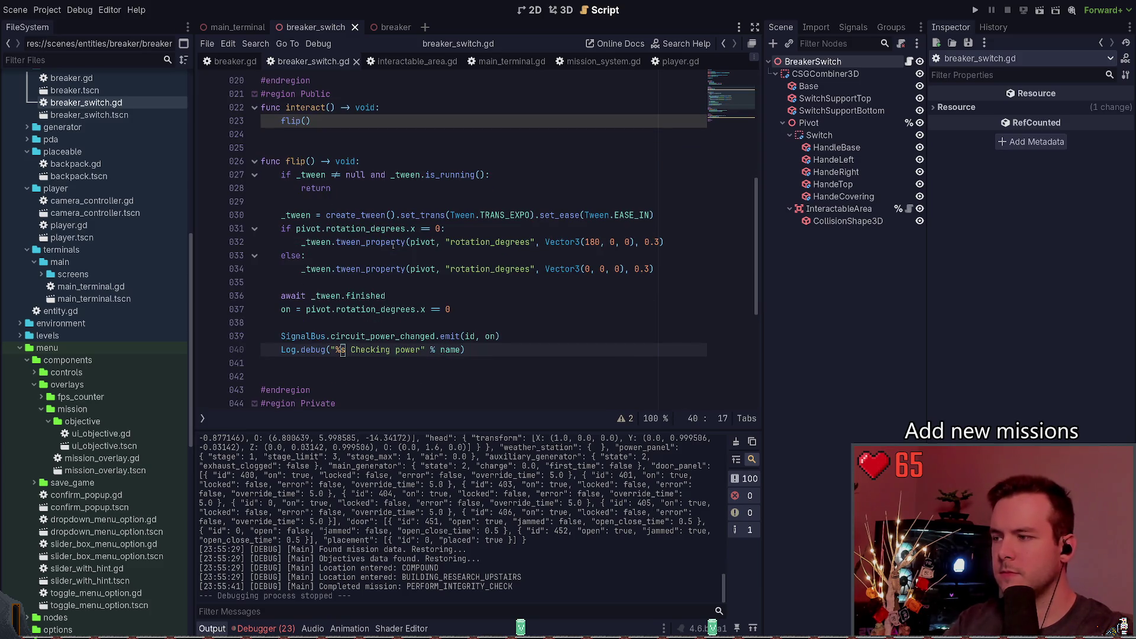
key(Delete)
key(Delete)
key(Delete)
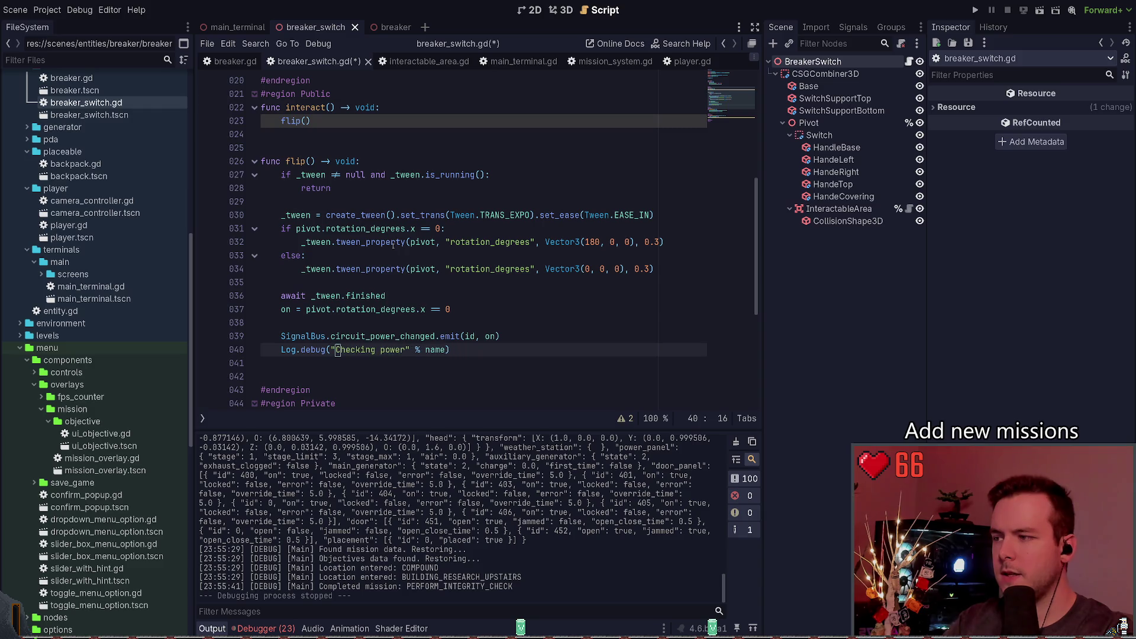
text(Circuit power changed:)
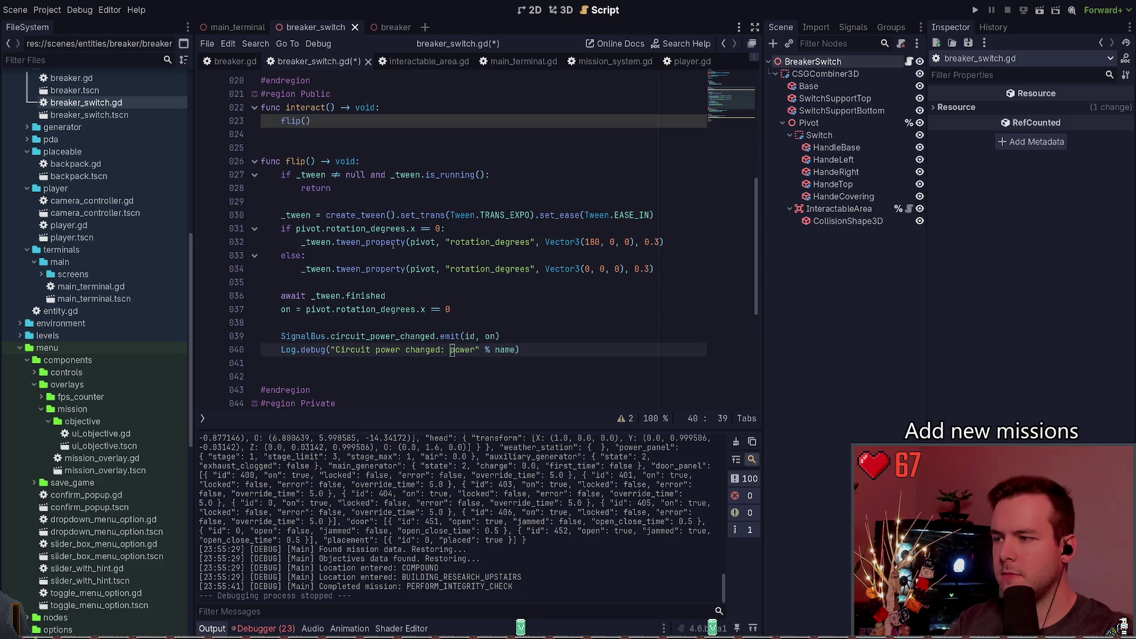
key(Delete)
key(Delete)
key(Delete)
text(%s)
key(Right)
key(Right)
key(Delete)
key(Delete)
key(Delete)
text([)
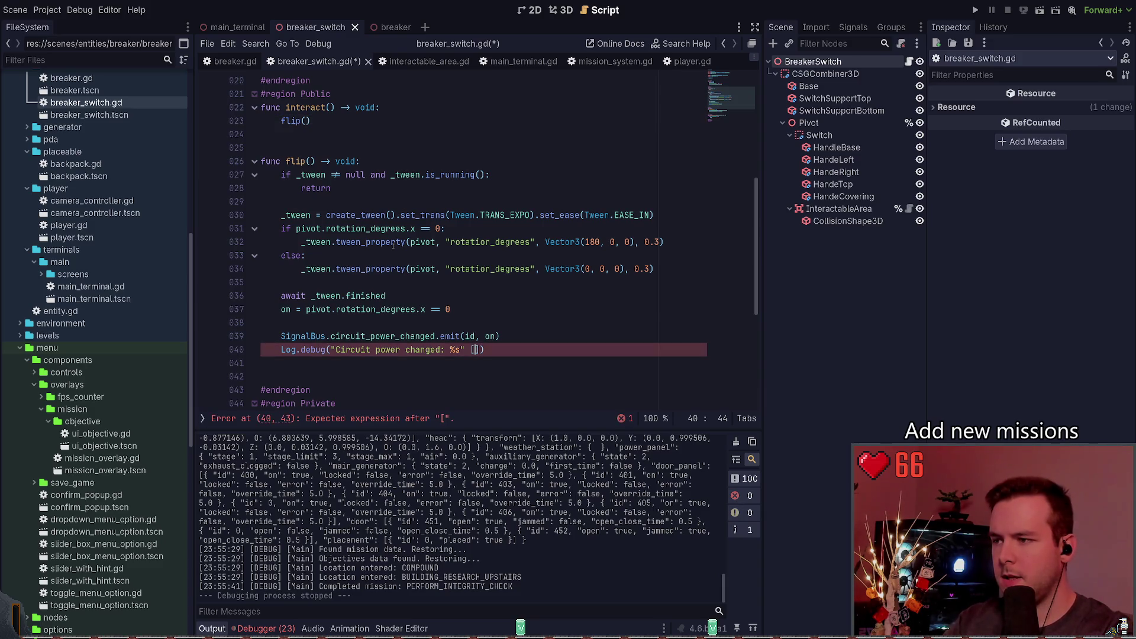
Fill the log arguments with [ID.Circuit.find_key(id), on] and a leading %s.
key(ctrl+Left)
key(ctrl+Left)
key(ctrl+Left)
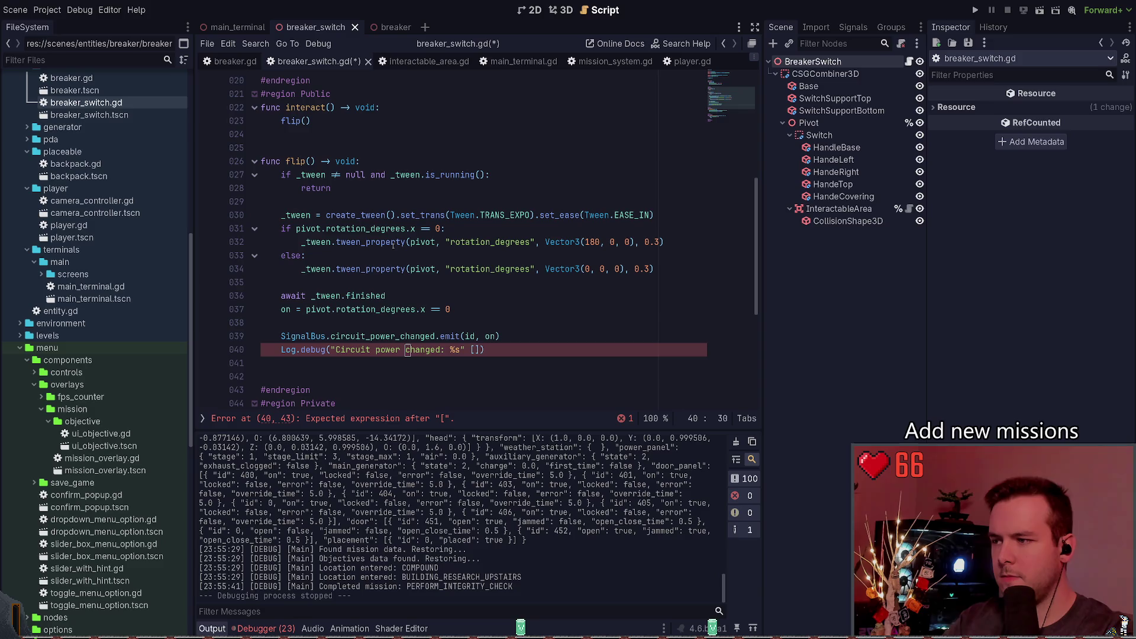
text(%s)
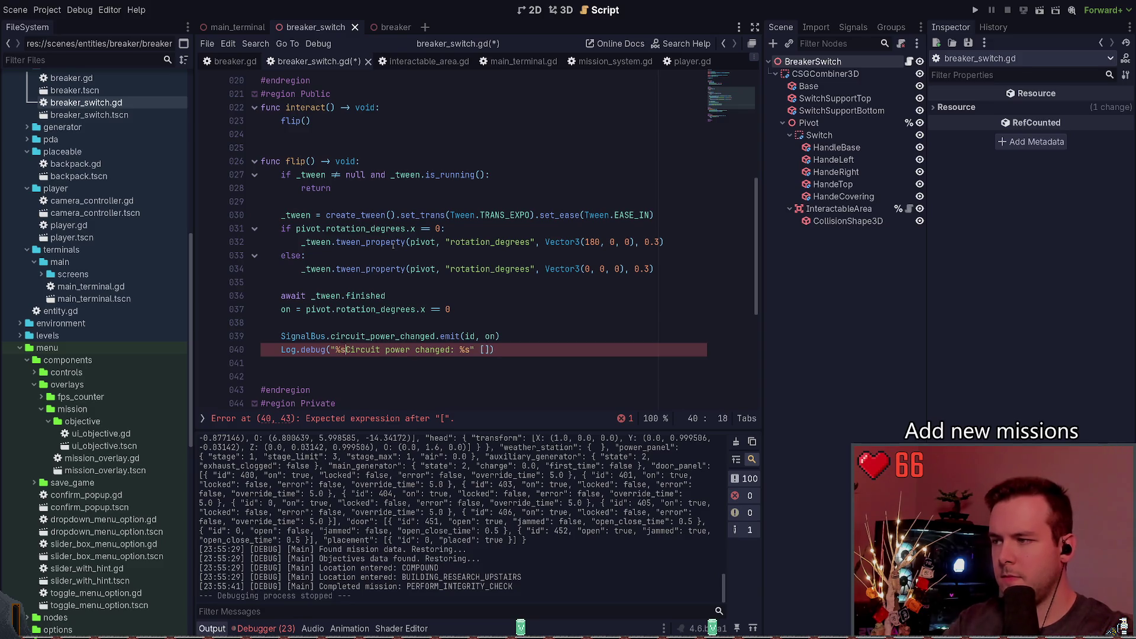
key(ctrl+Right)
key(ctrl+Right)
key(ctrl+Right)
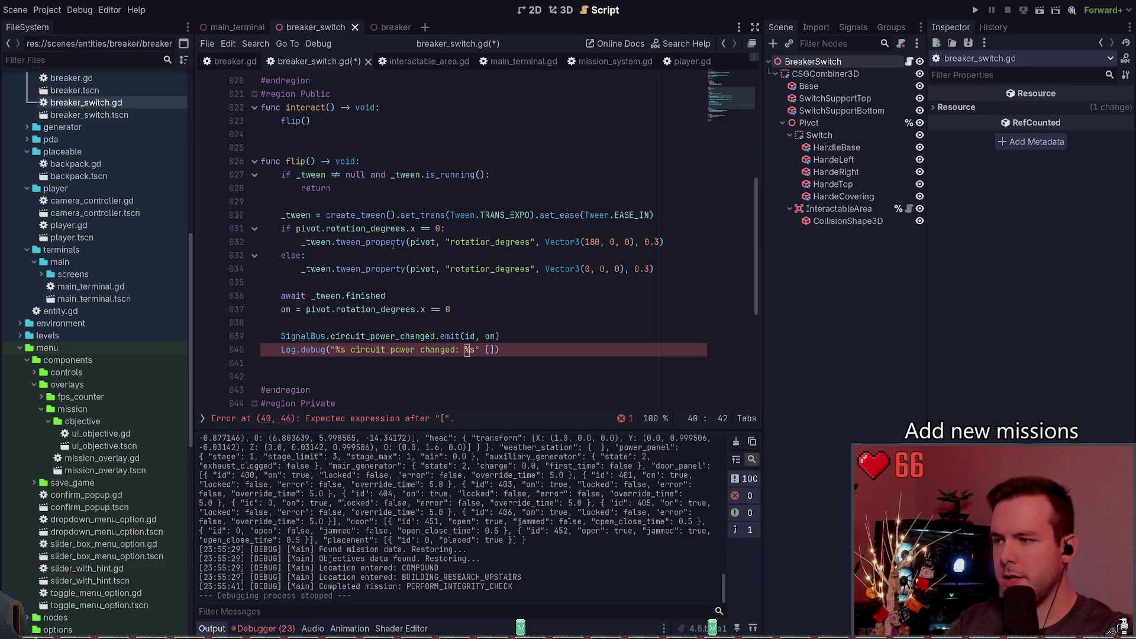
key(Right)
key(Right)
key(Right)
key(End)
key(Left)
key(Left)
text(id.)
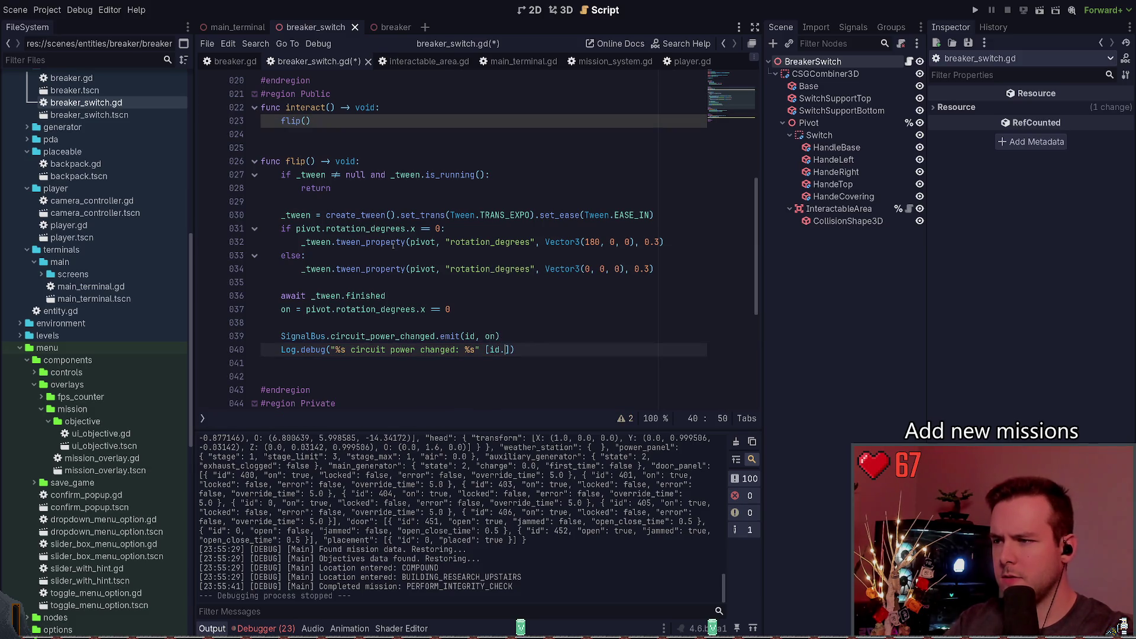
text(D.Circuit.fi)
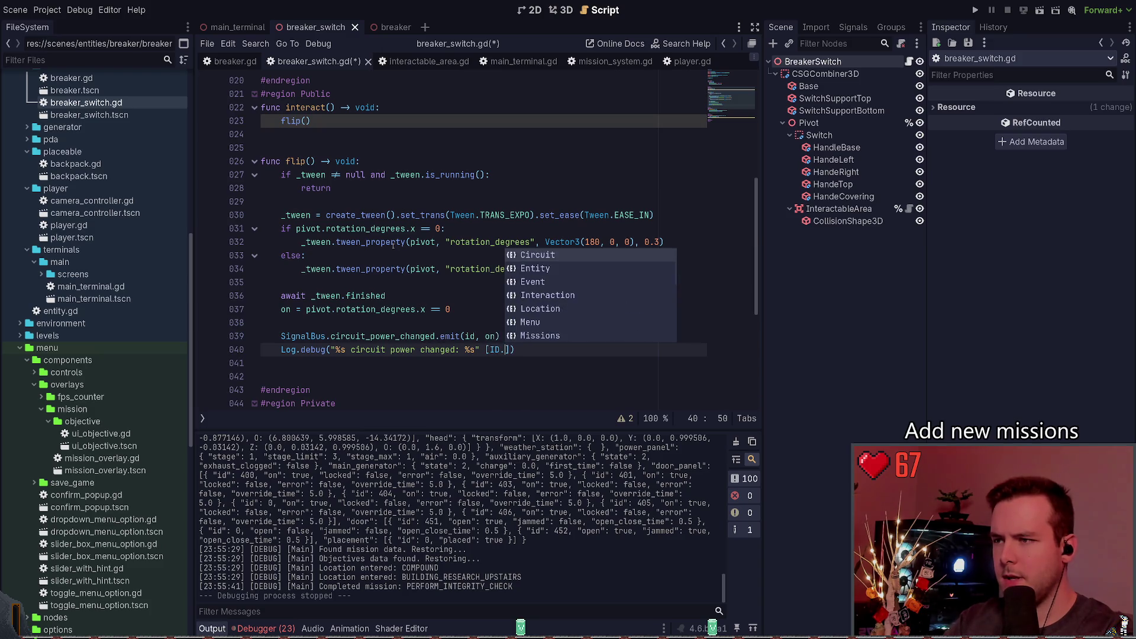
key(Return)
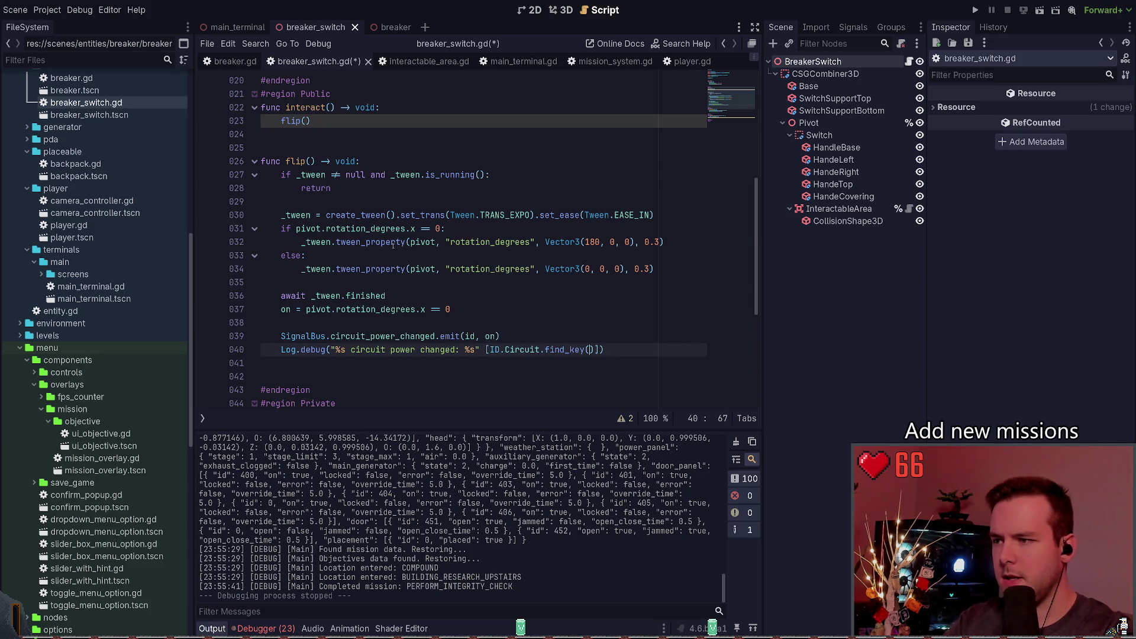
text(id)])
text(, )
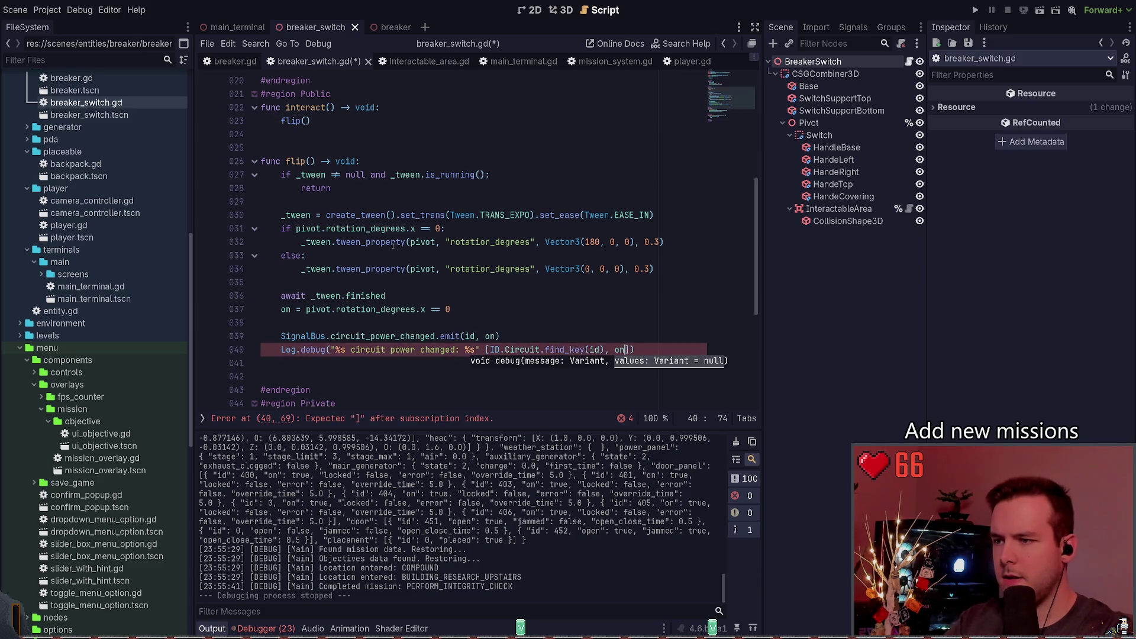
text(on)
Save, add the missing % before the argument list, save again, and run the project.
key(ctrl+s)
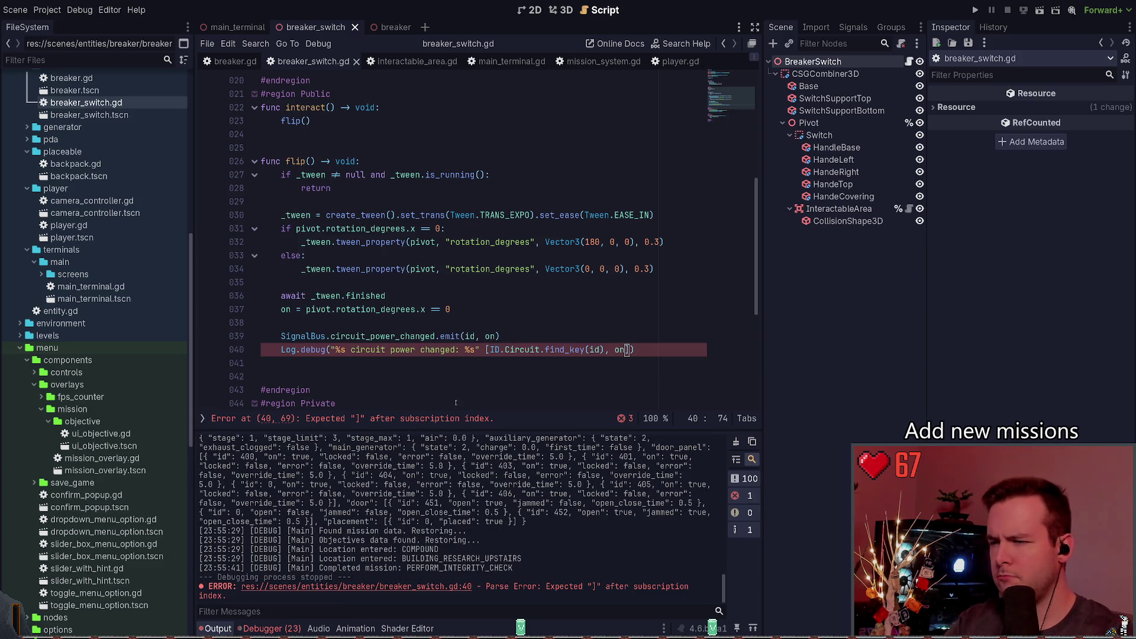
click(490, 350)
text(%)
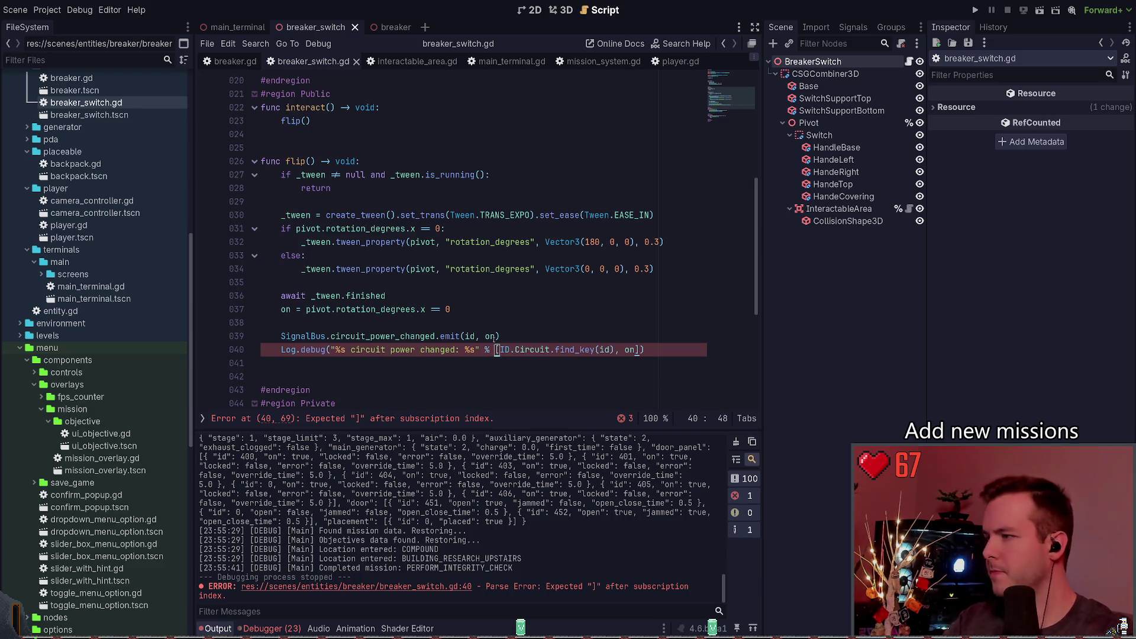
key(ctrl+s)
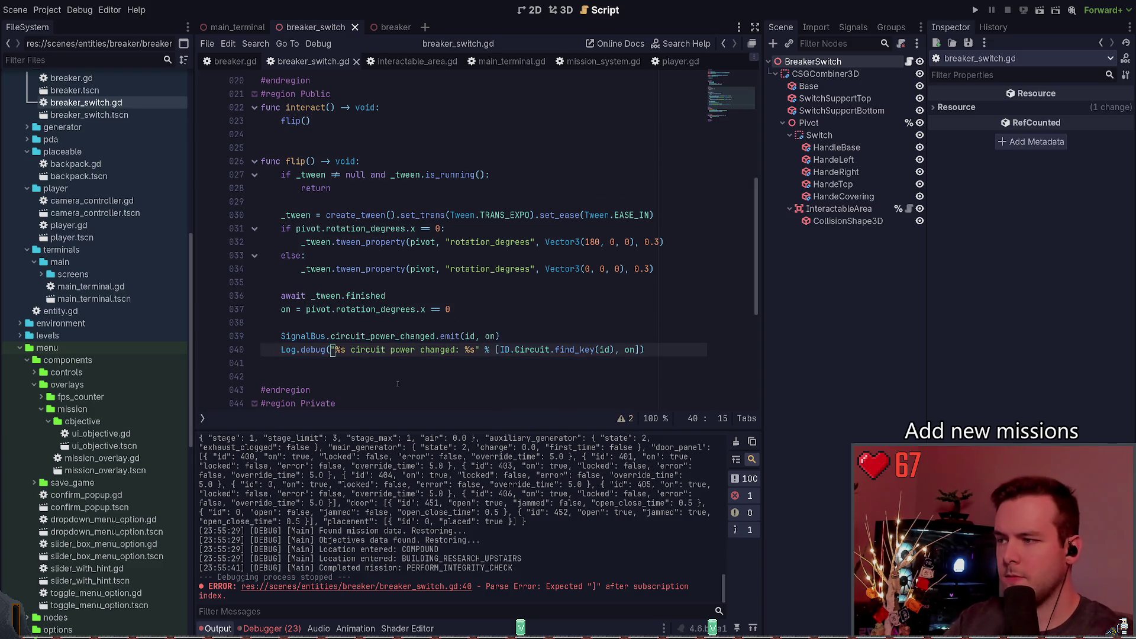
key(F5)
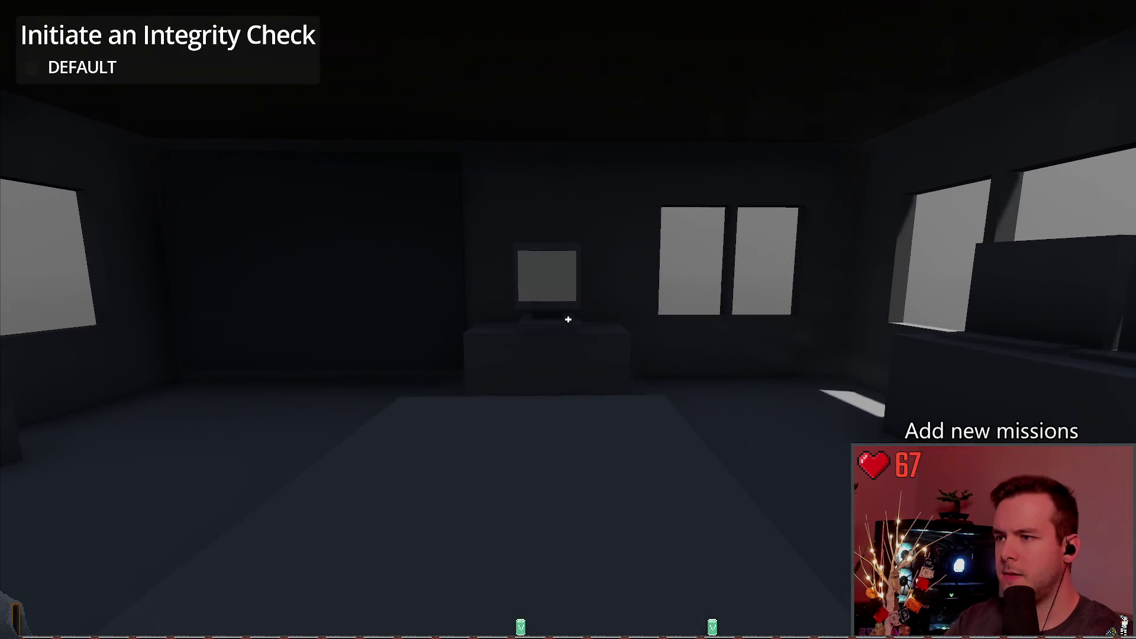
Open the breaker cabinet by flashlight, walk to the terminal, stop, and check the emitted id.
key(f)
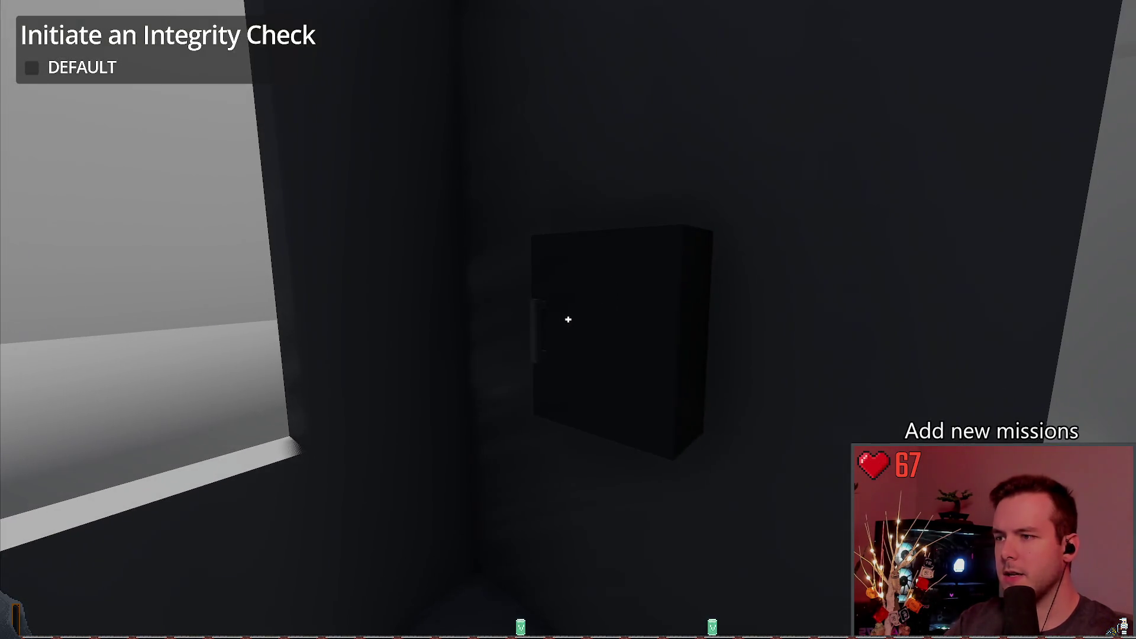
key(e)
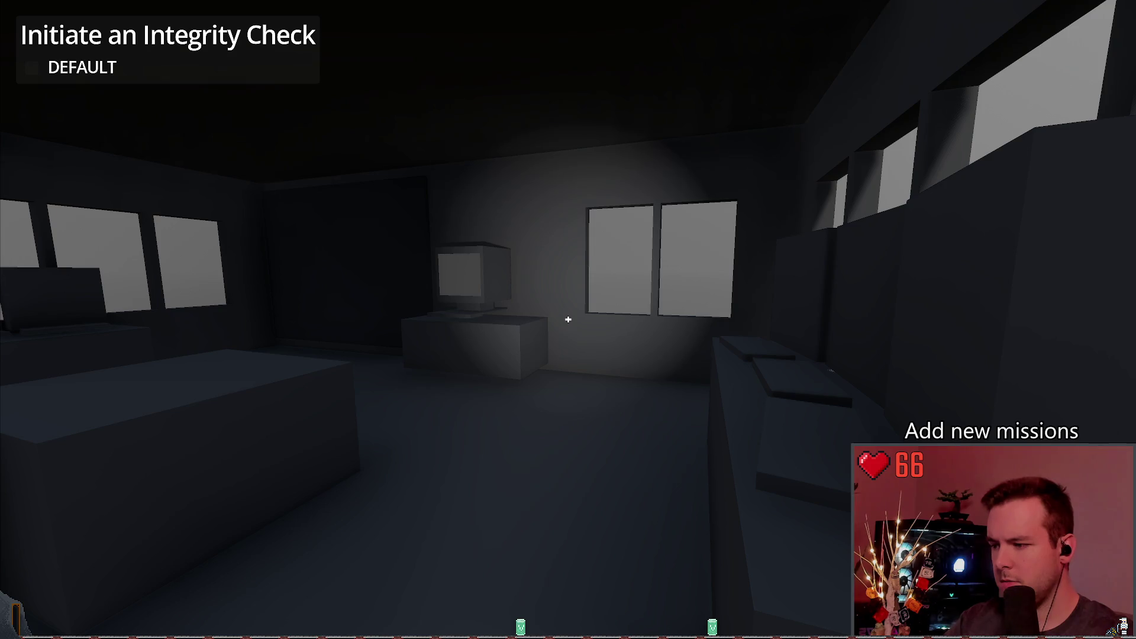
key(w)
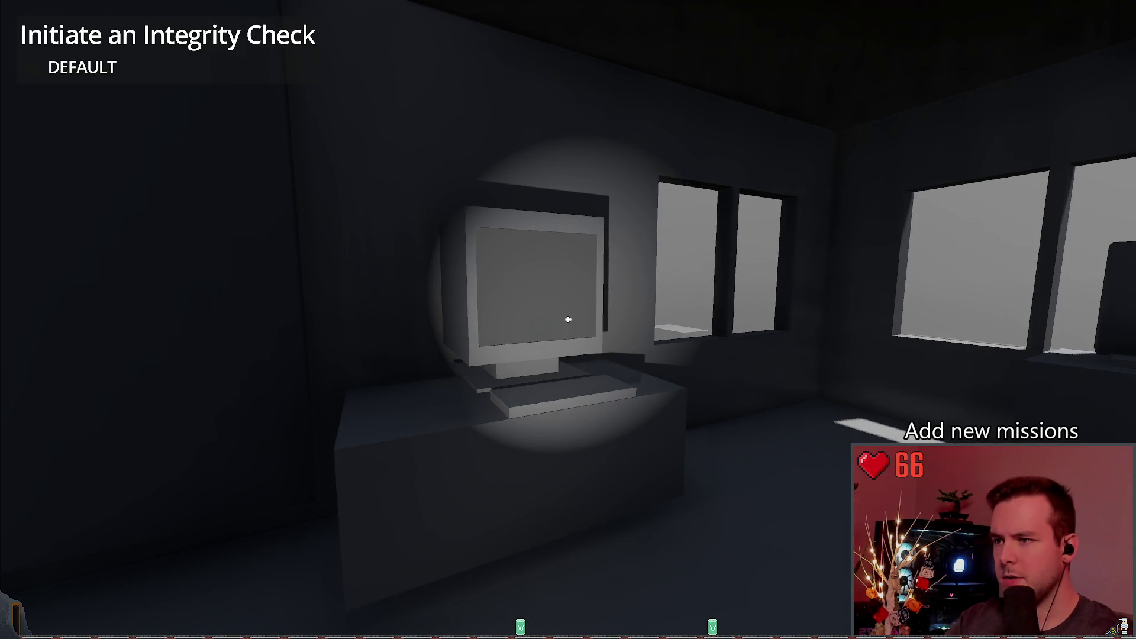
key(F8)
click(477, 336)
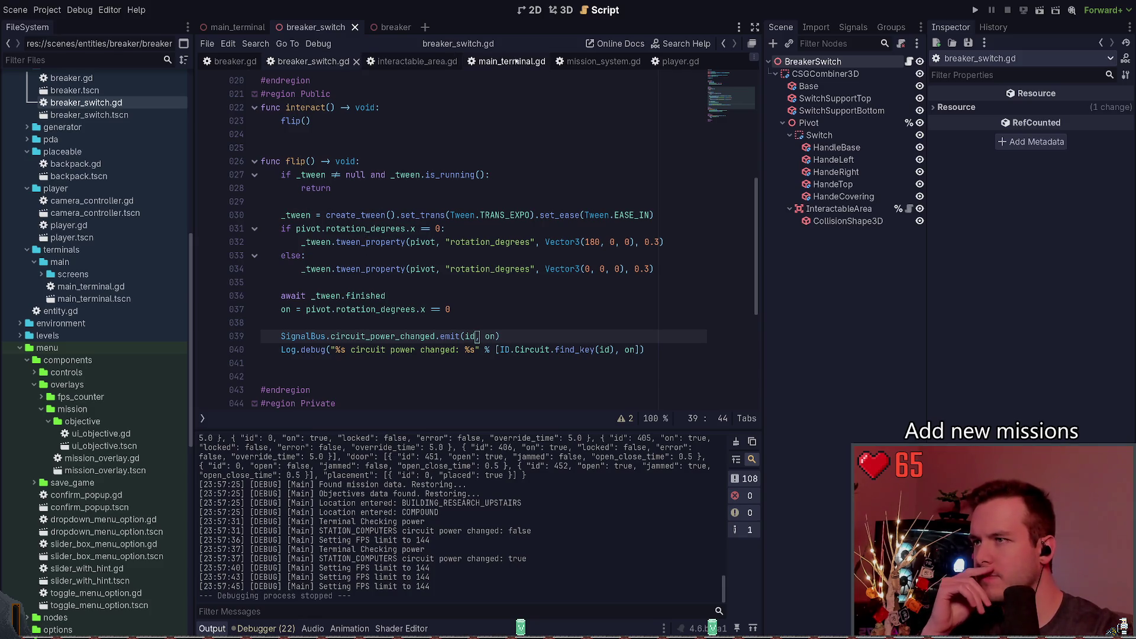
Set a breakpoint on line 92 of main_terminal.gd and run the project.
key(alt+Left)
key(End)
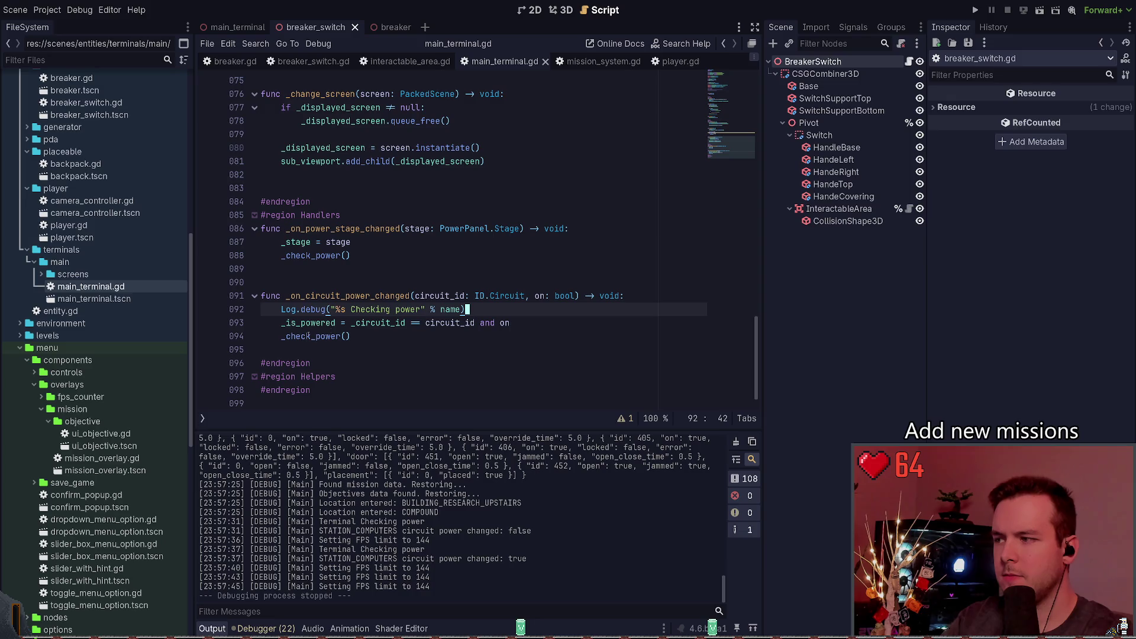
click(210, 310)
key(F5)
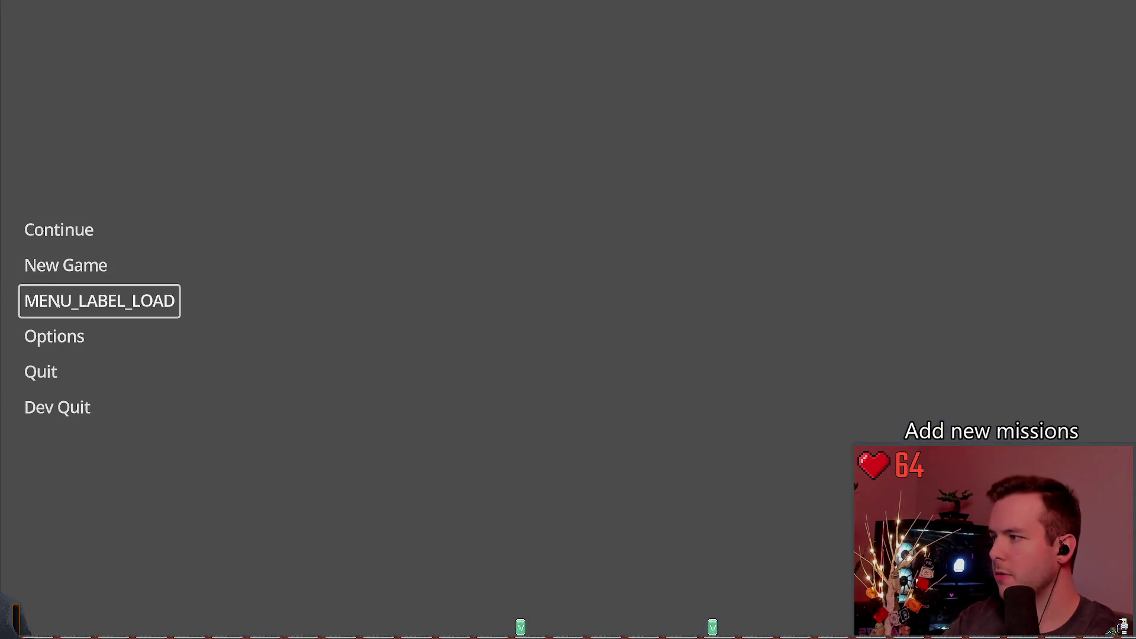
Switch the game's video display mode to Windowed, save it, and continue the saved game.
click(74, 323)
click(308, 177)
click(876, 143)
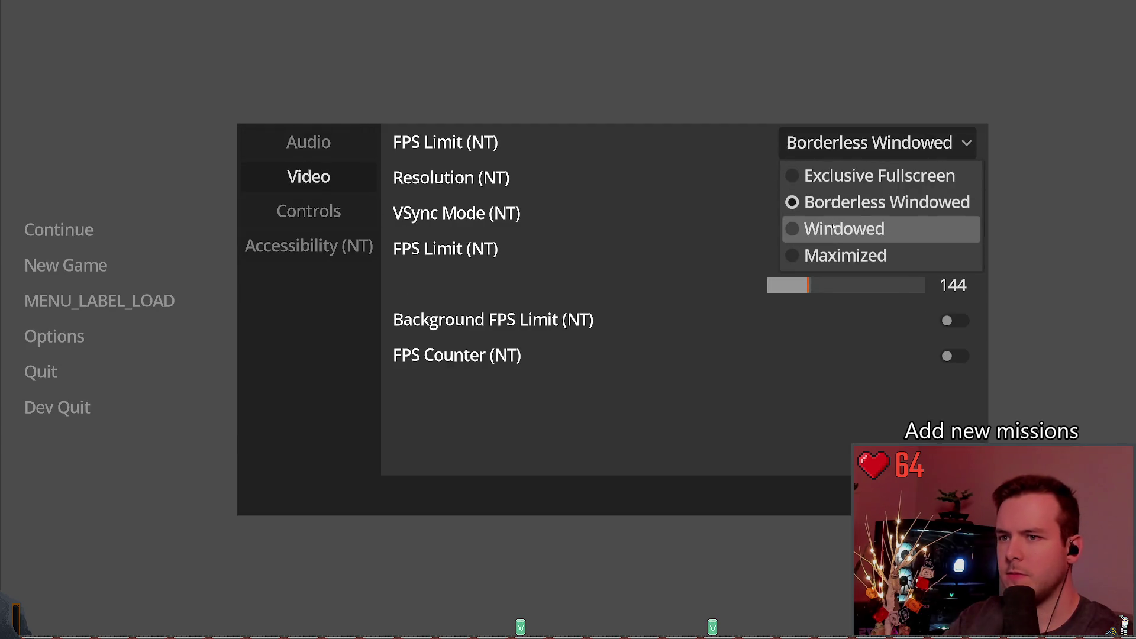
click(852, 228)
click(275, 185)
key(Escape)
click(29, 115)
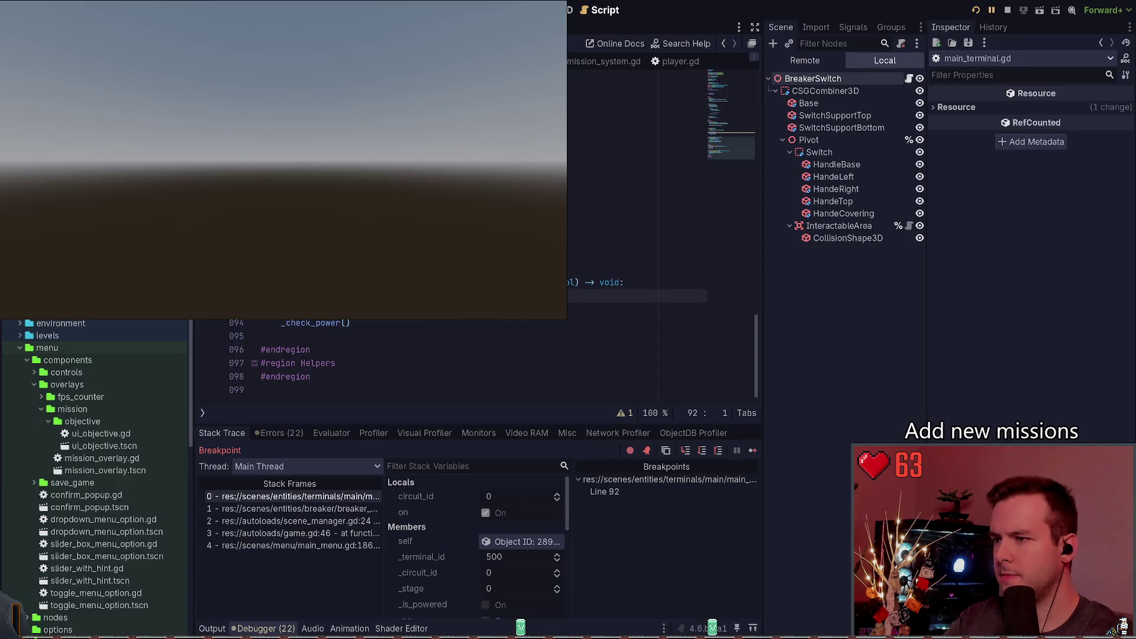
Open the breaker panel to hit the breakpoint, step through the log call, then resume.
click(753, 450)
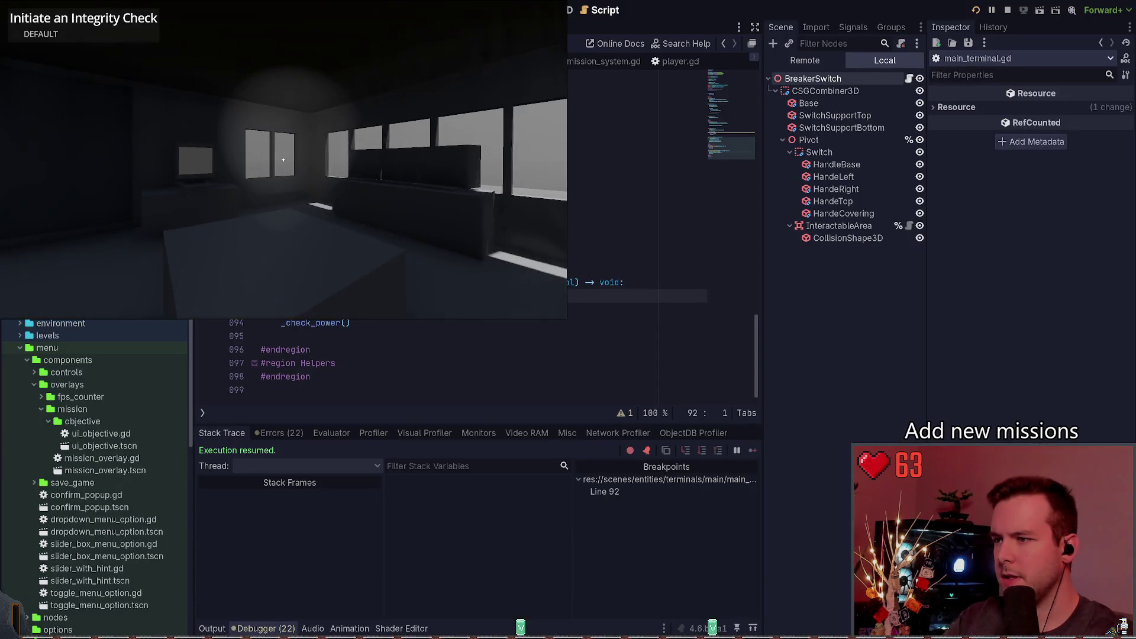
key(w)
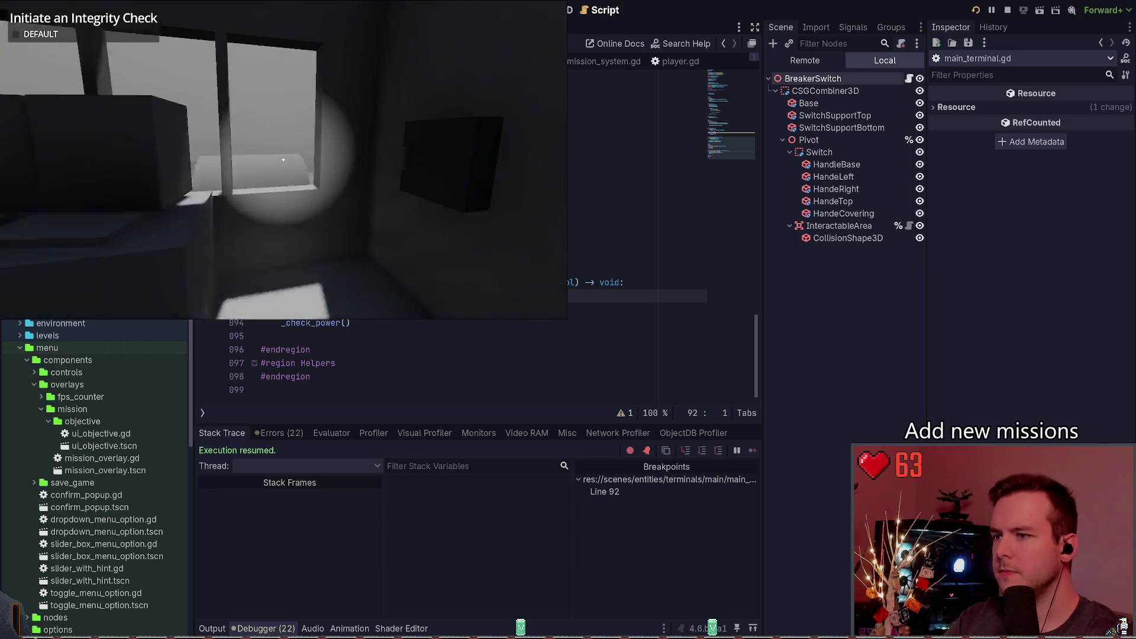
key(e)
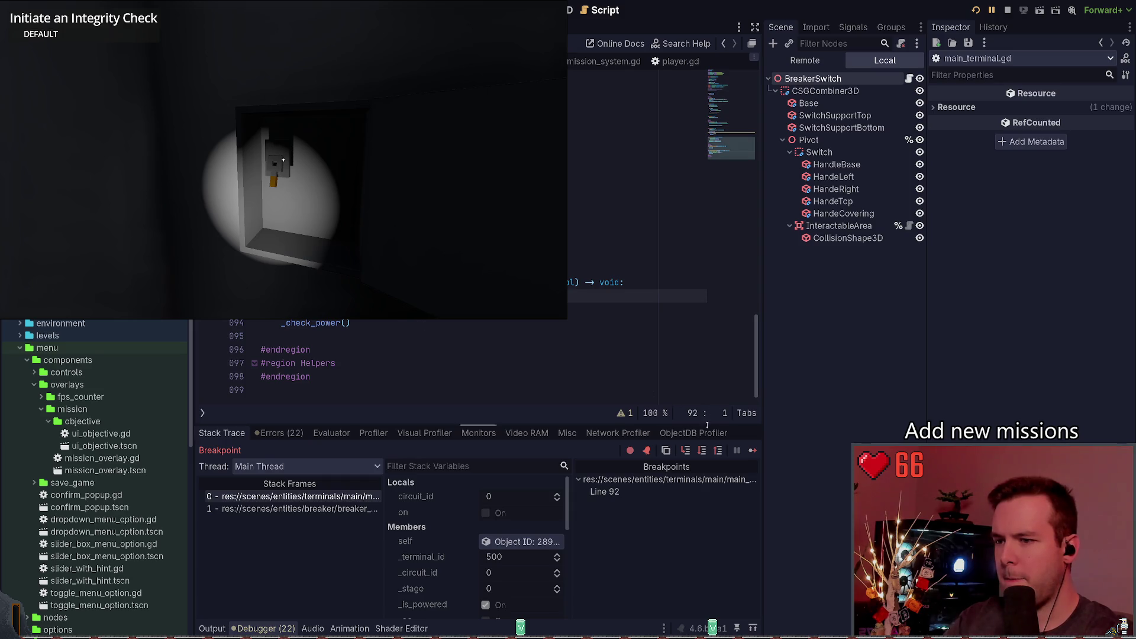
click(686, 451)
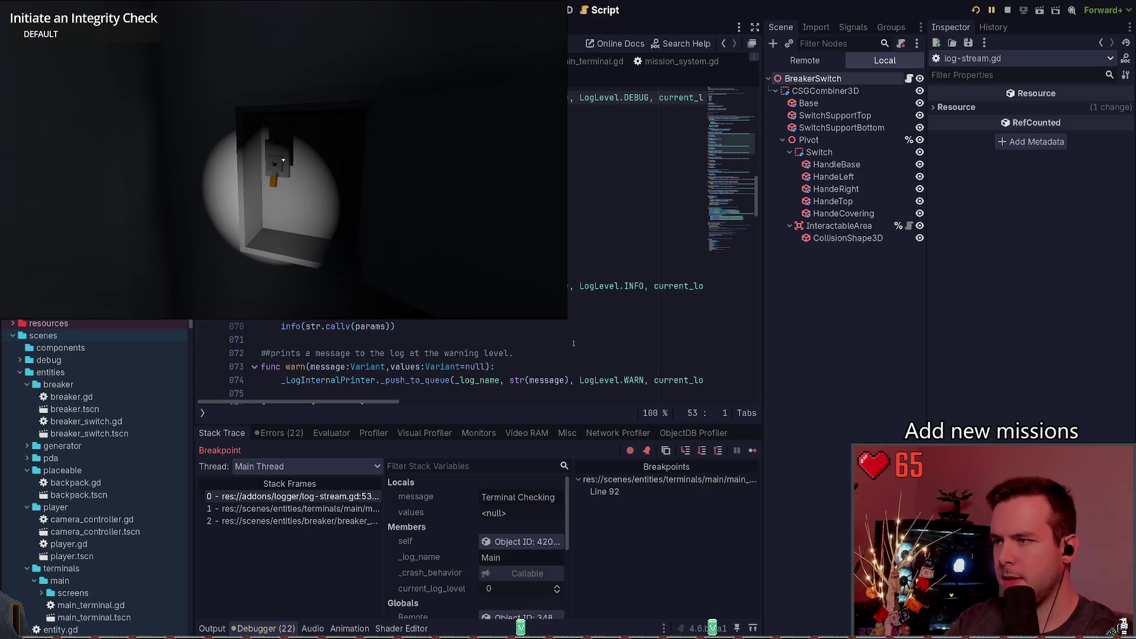
click(702, 450)
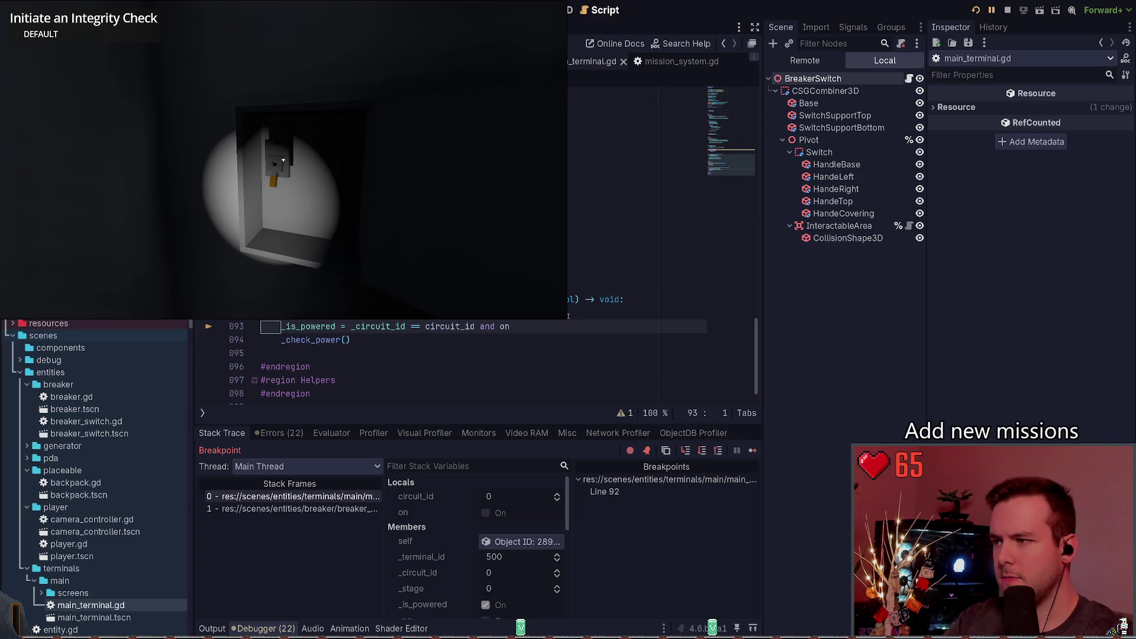
click(702, 451)
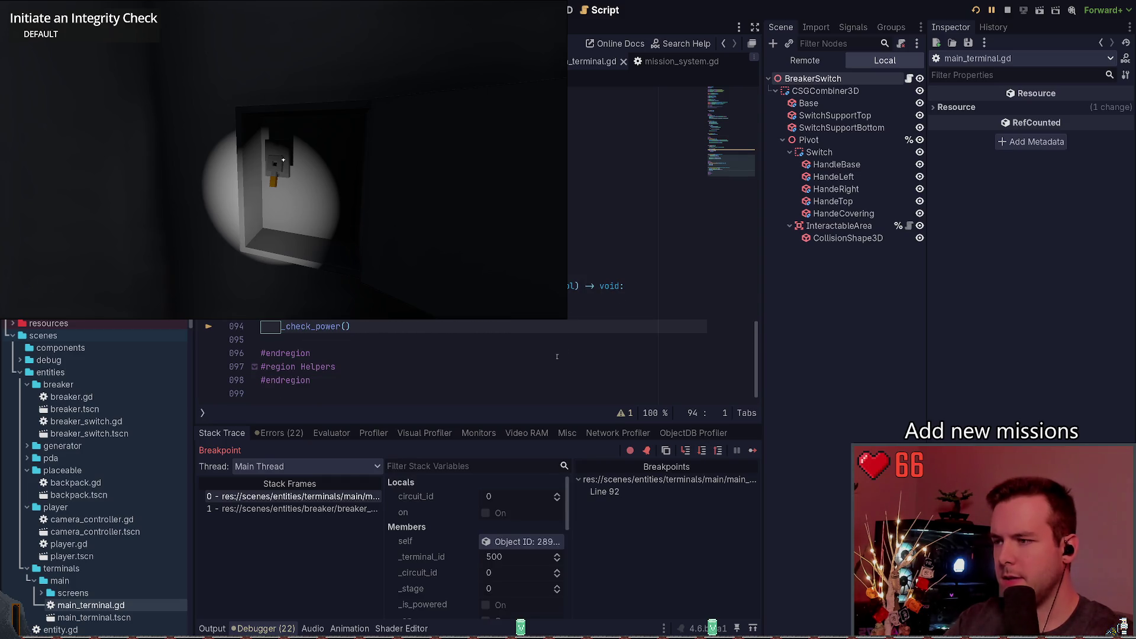
click(702, 451)
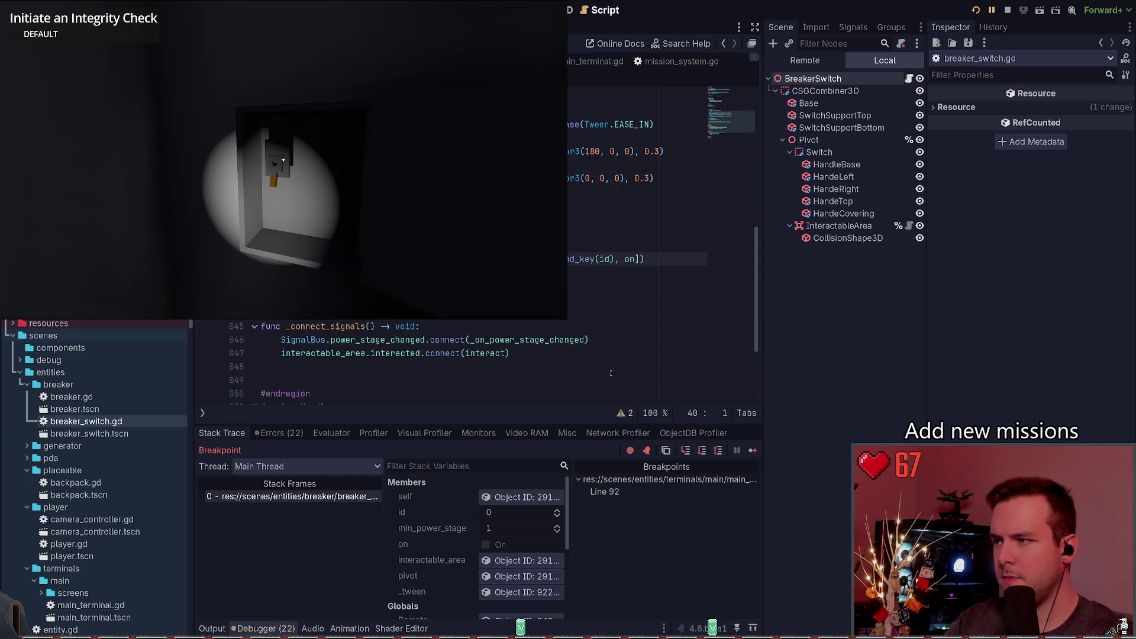
click(753, 451)
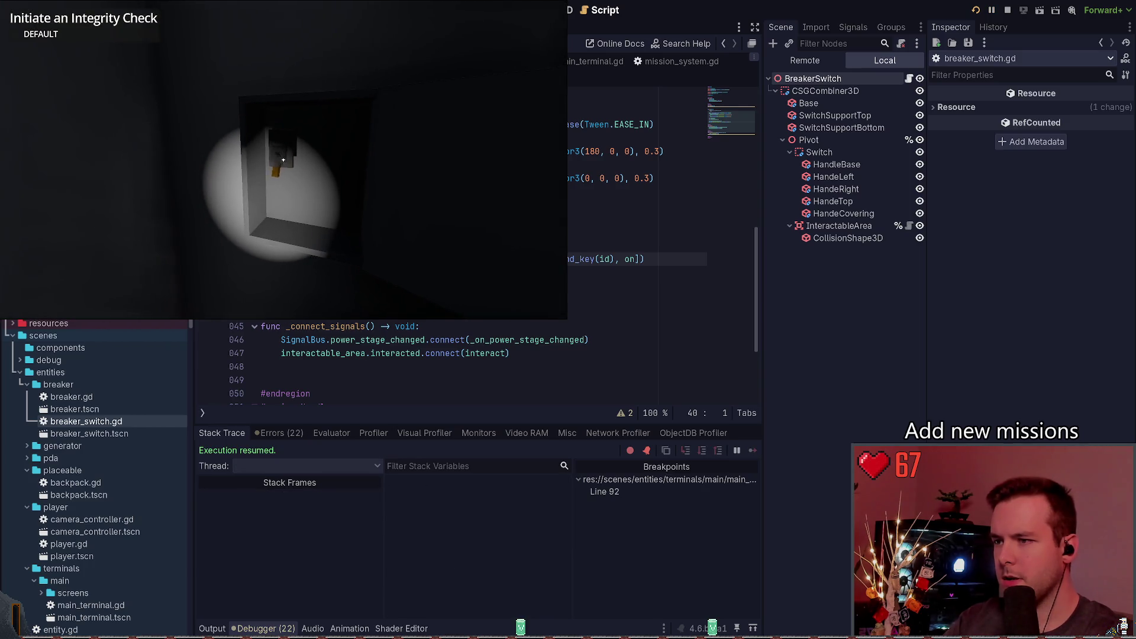
Flip the breaker switch and step to line 94's _check_power call.
key(e)
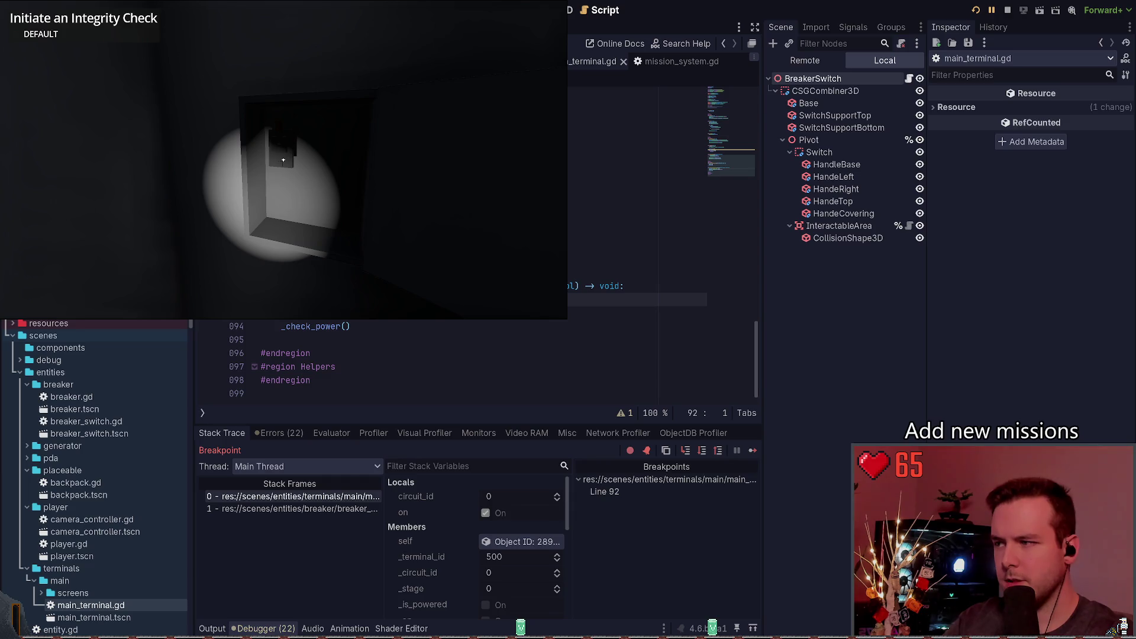
scroll(359, 323, up, 1)
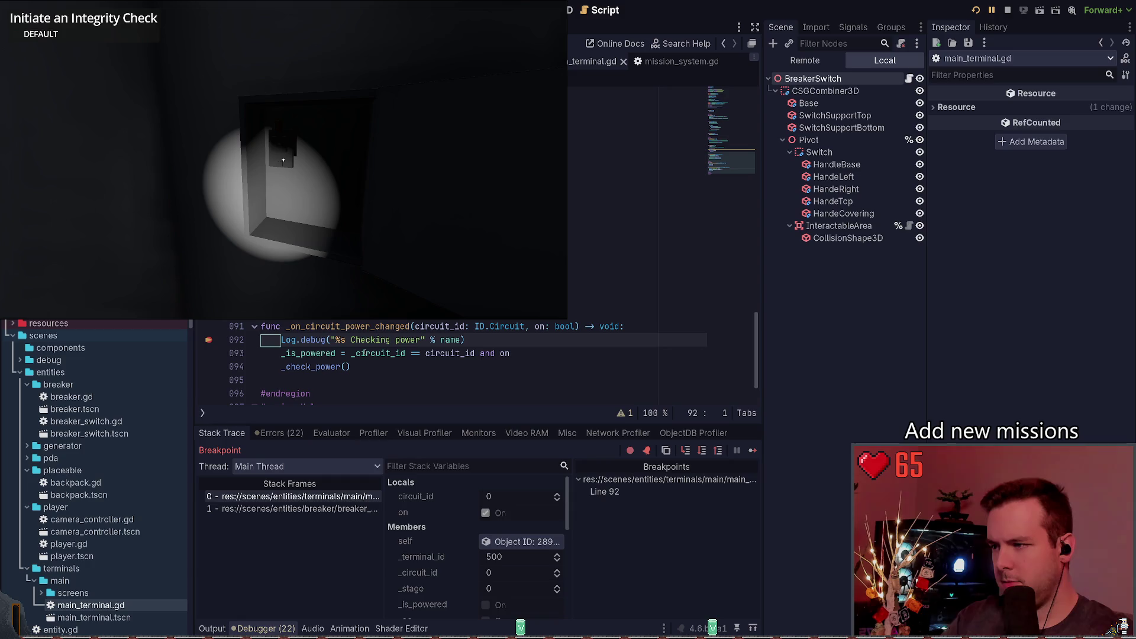
click(701, 451)
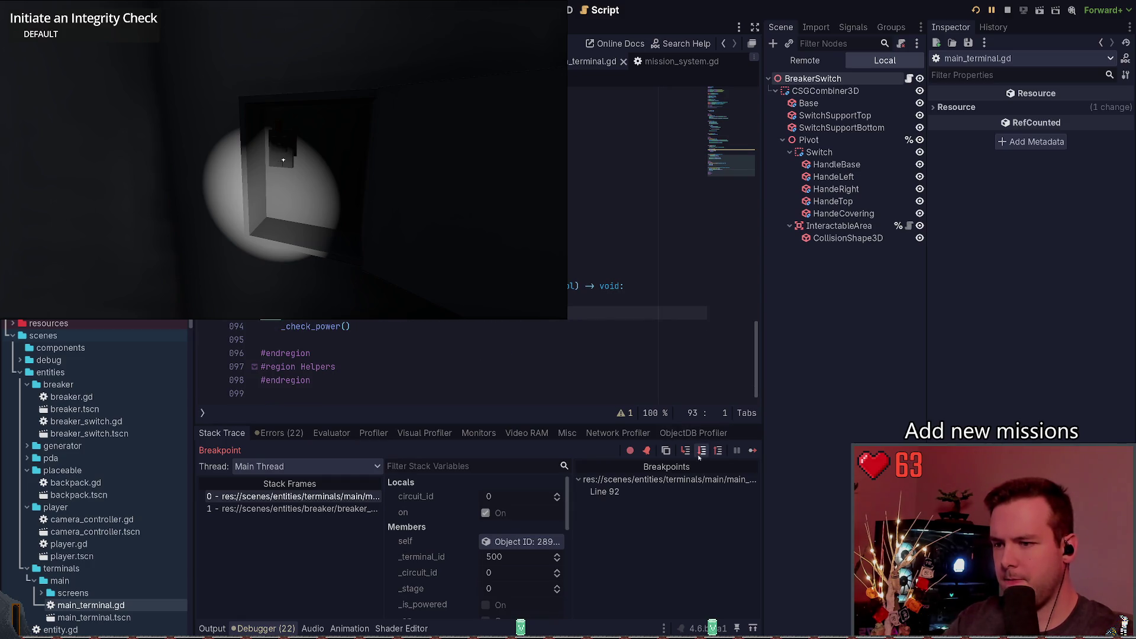
key(F10)
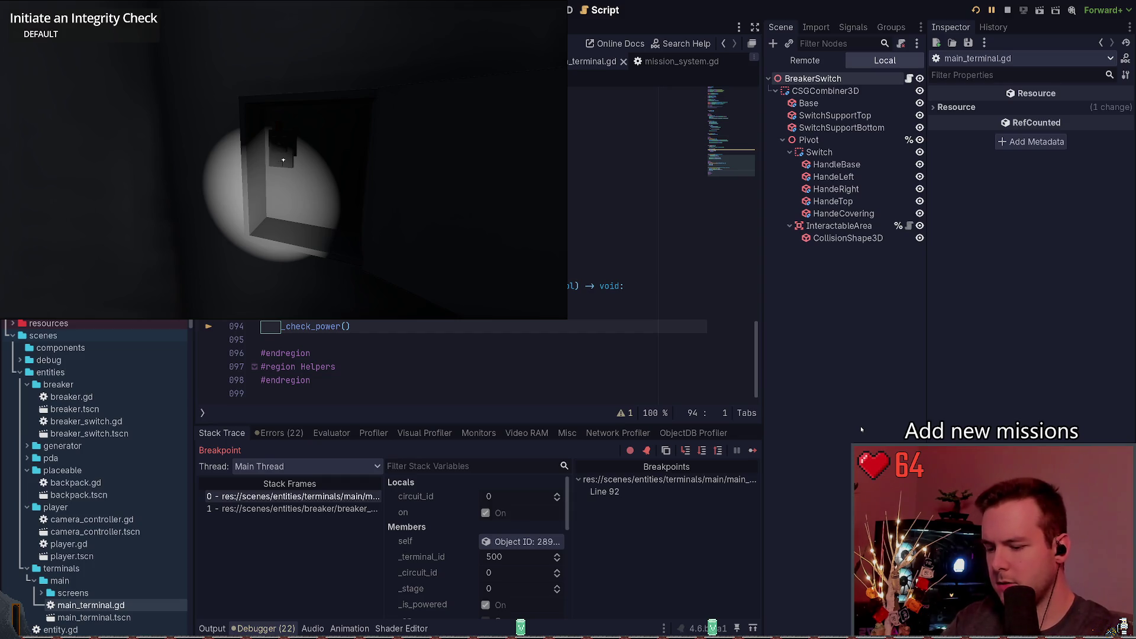
Step into _check_power, advance one line to inspect was_on, then stop the game.
key(F11)
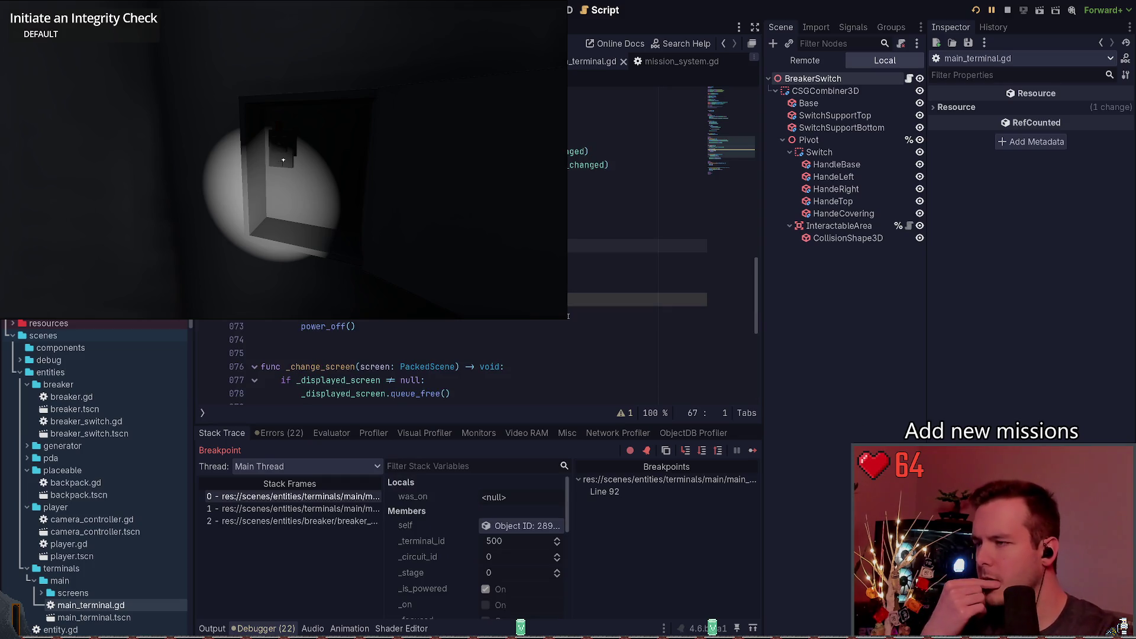
key(F10)
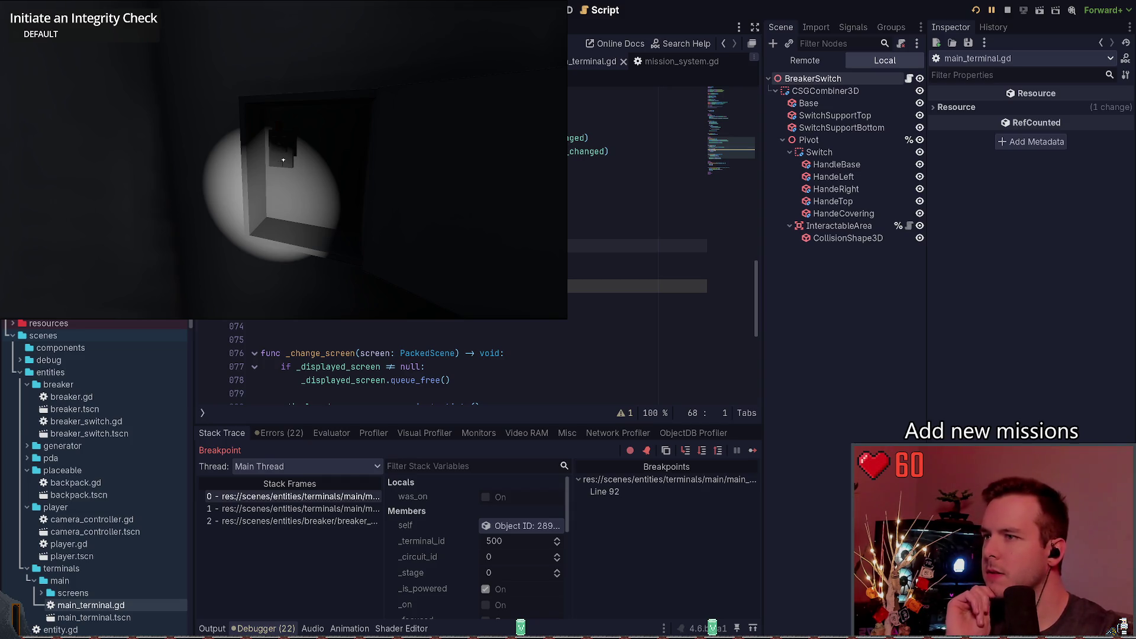
scroll(473, 361, down, 6)
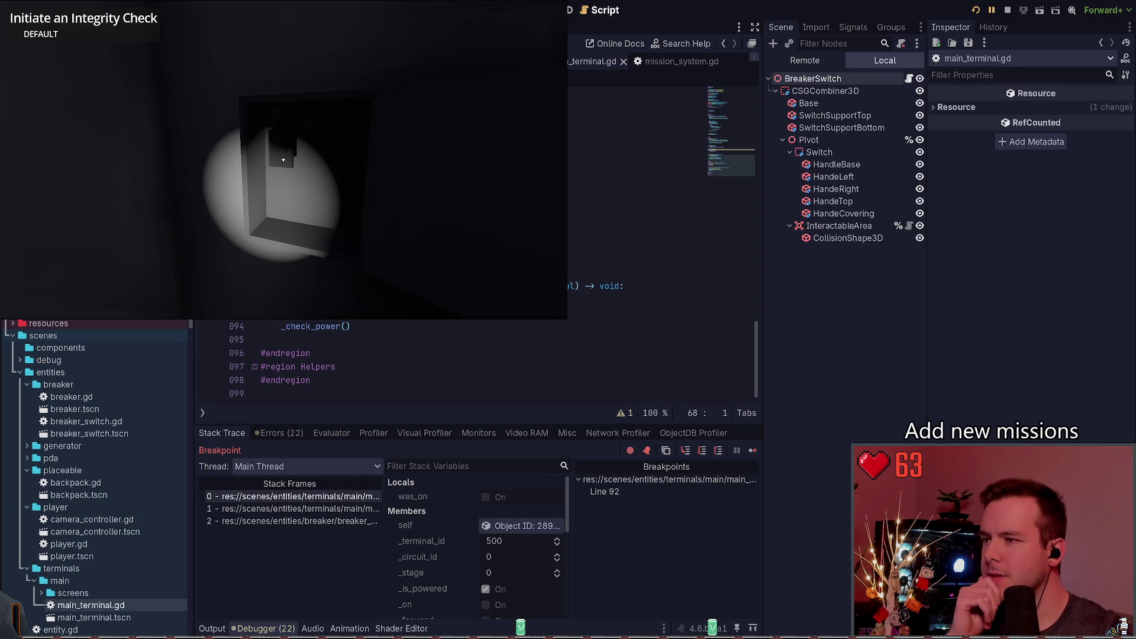
scroll(474, 361, up, 2)
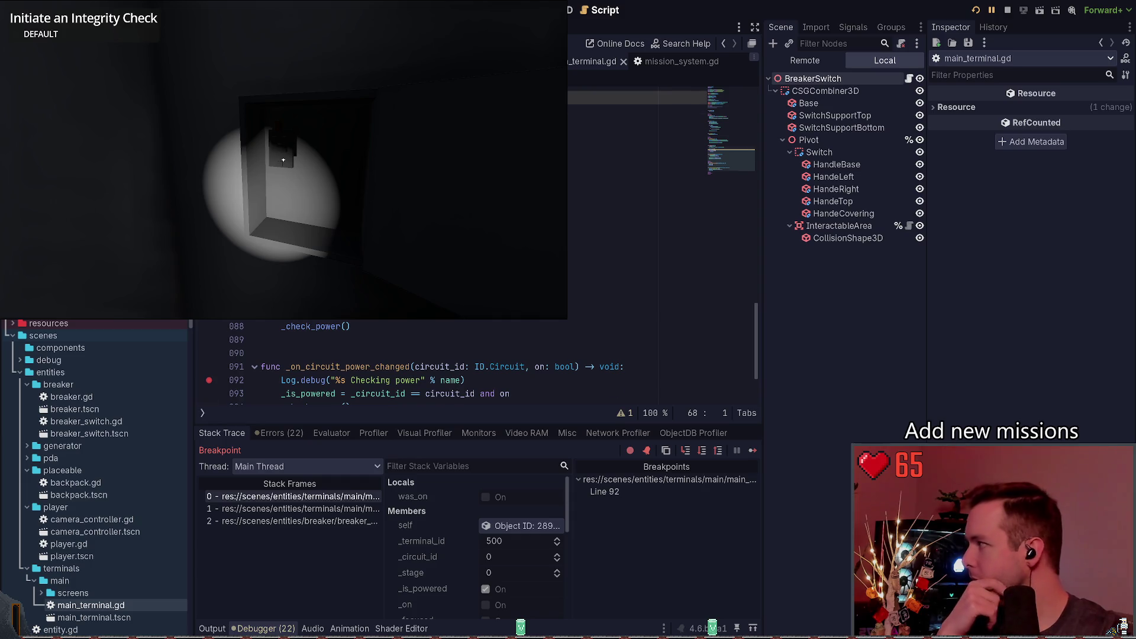
scroll(733, 144, up, 4)
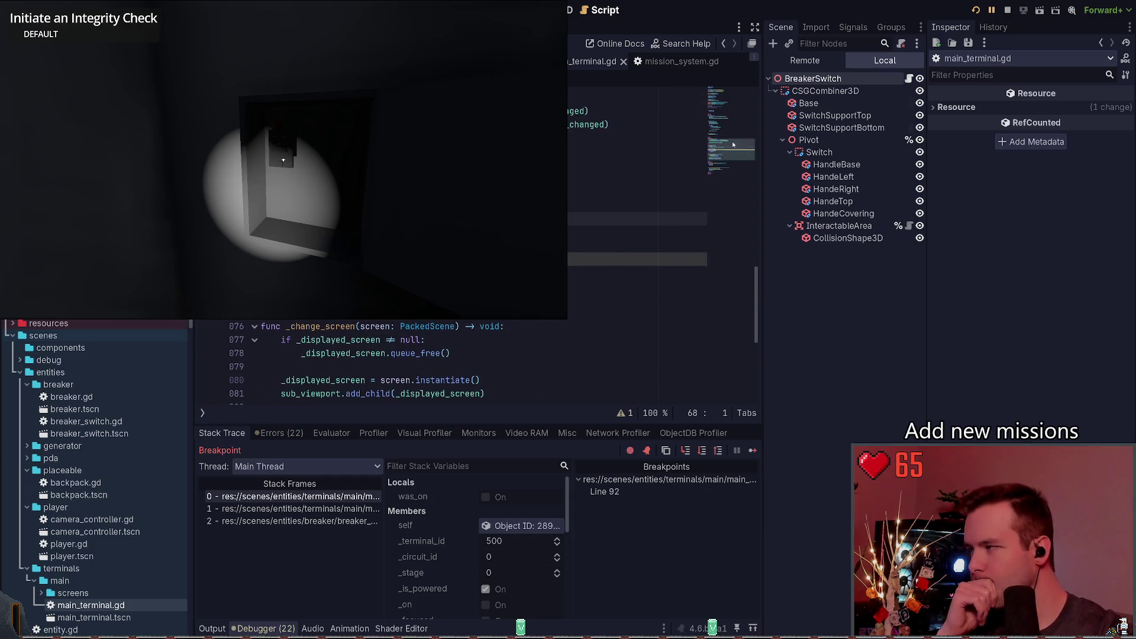
click(1008, 10)
click(456, 234)
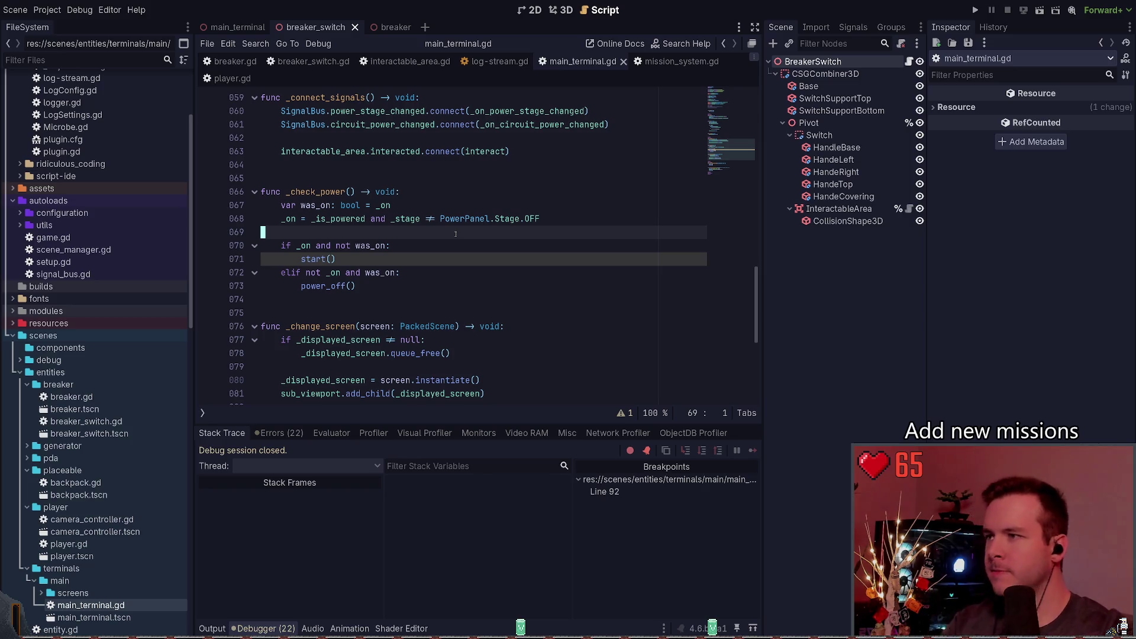
Search the whole project for power_stage_changed and enlarge the results panel.
key(ctrl+shift+f)
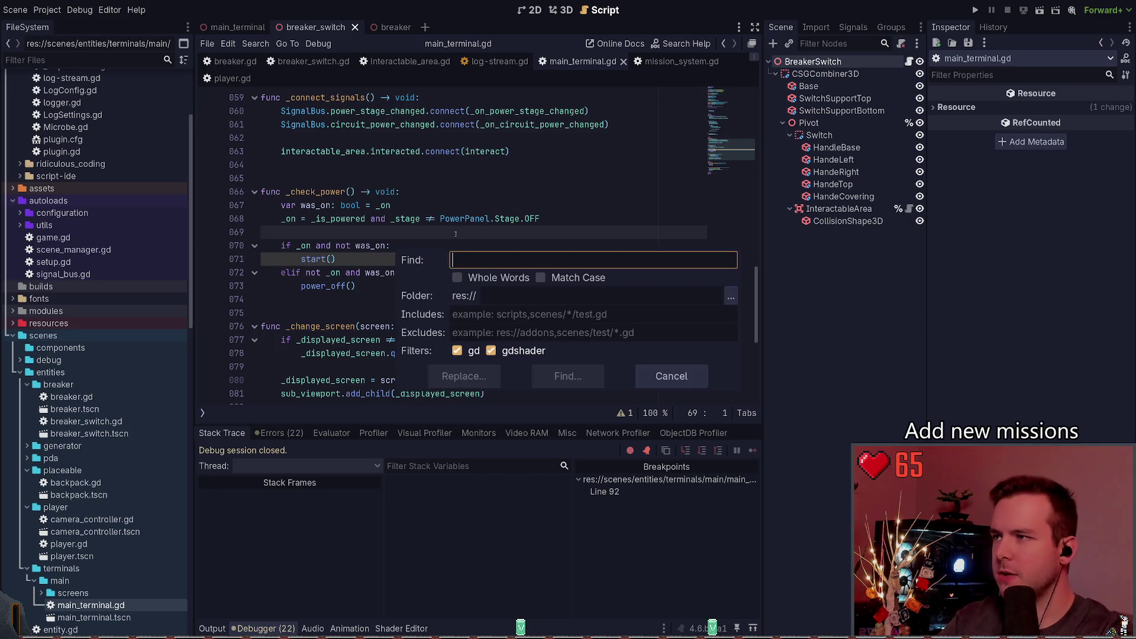
text(power_stage_c)
text(hang)
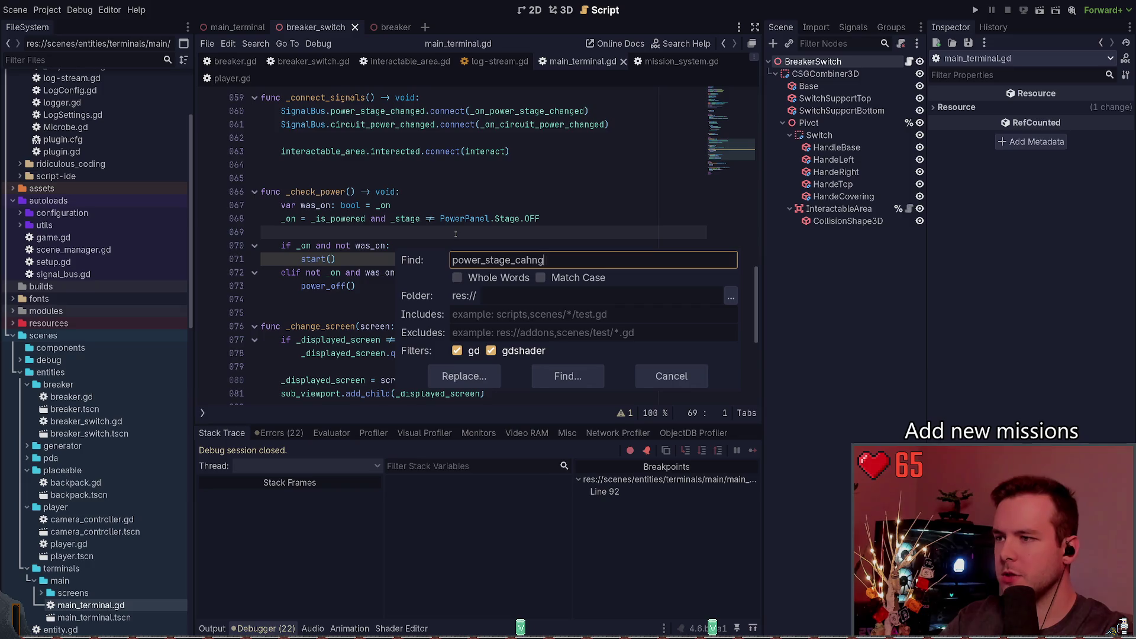
key(BackSpace)
key(BackSpace)
key(BackSpace)
text(hanged)
click(568, 377)
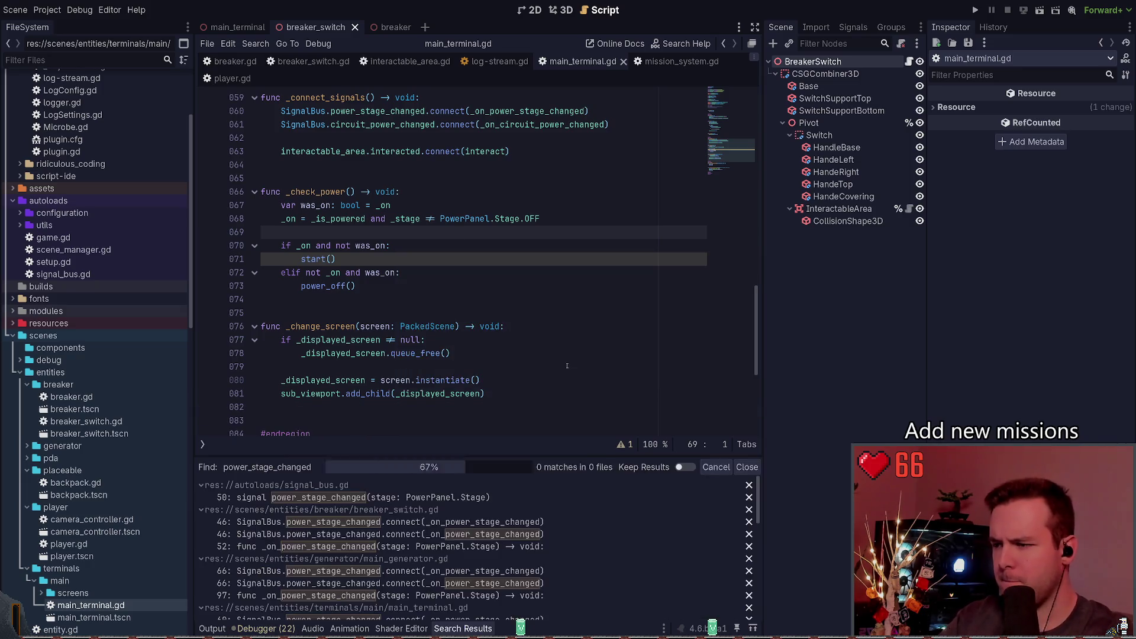
drag(342, 457, 342, 376)
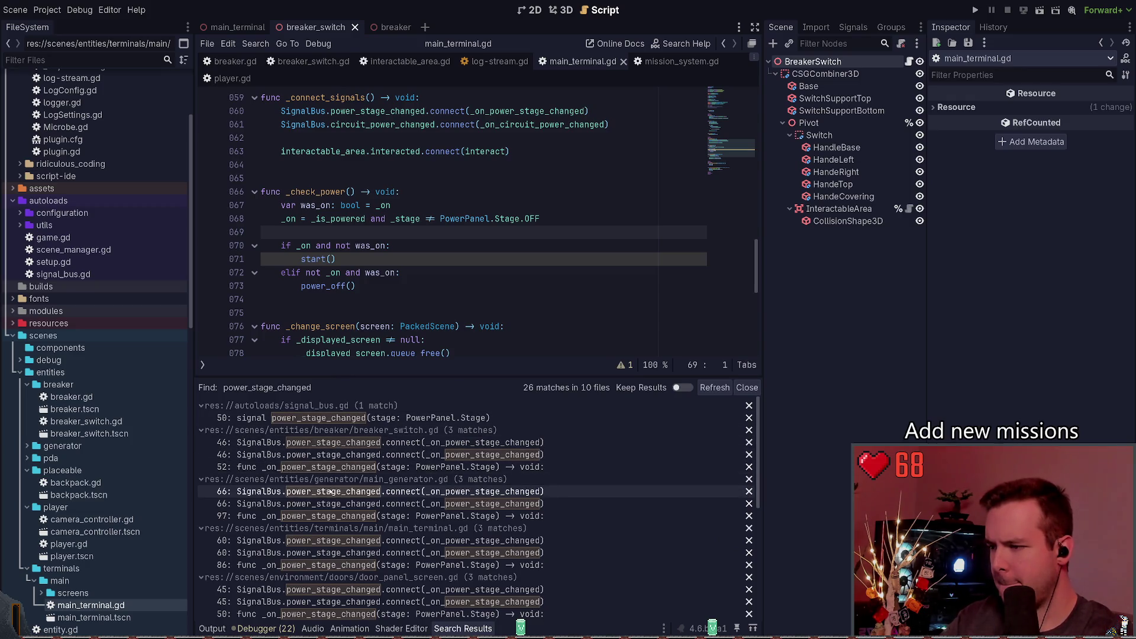
Review main_generator.gd's power_stage_changed connection and handlers, then main_terminal.gd's line-60 connection.
click(330, 492)
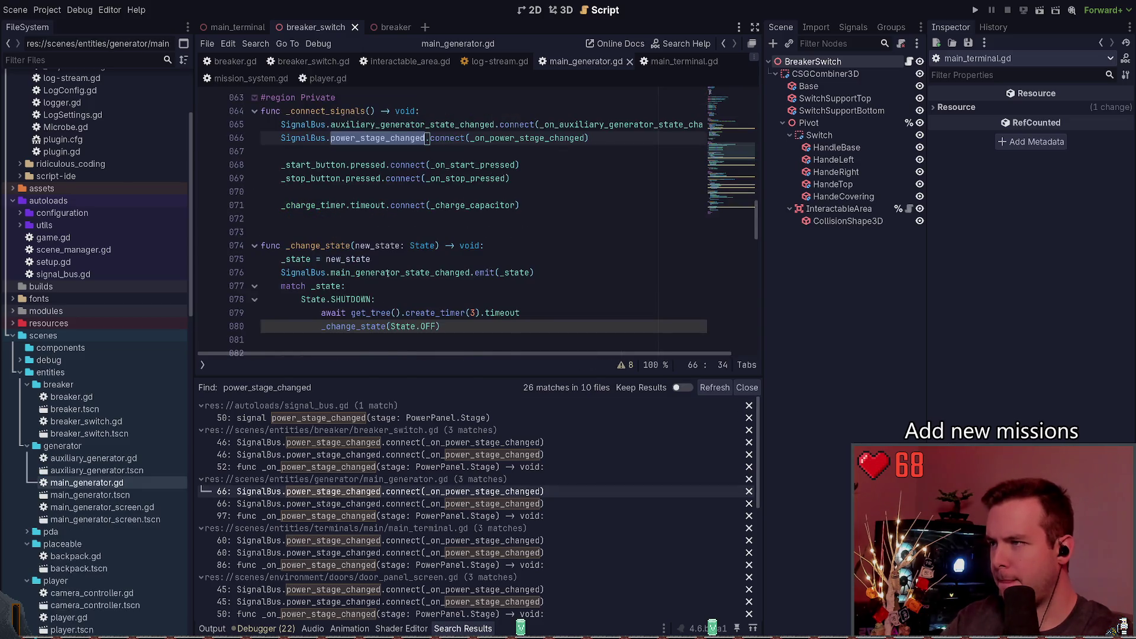
click(378, 191)
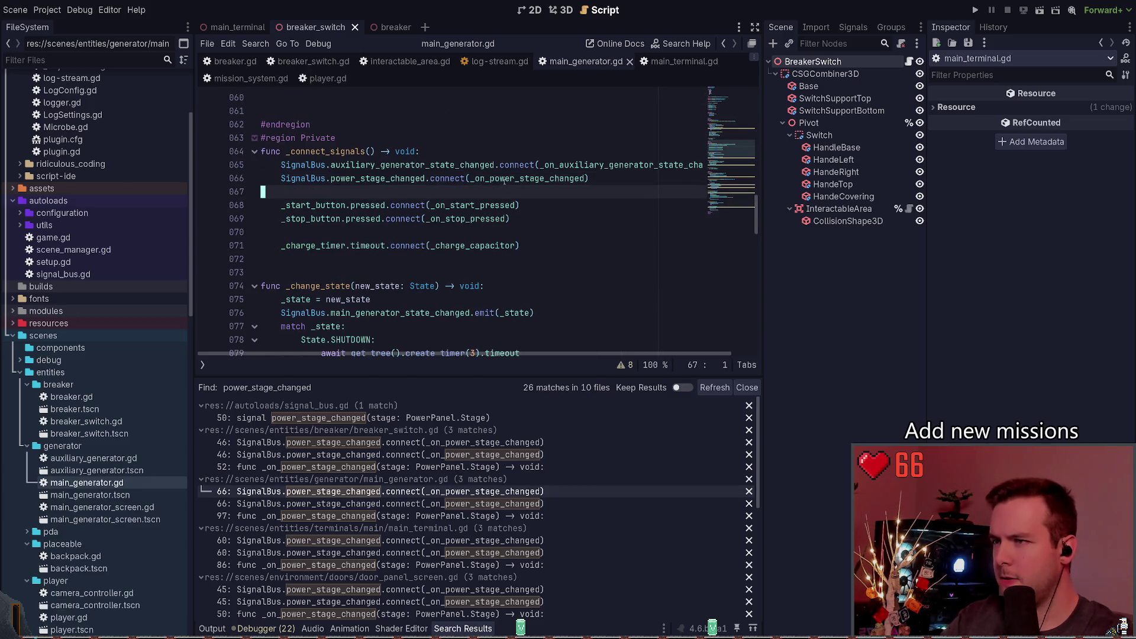
ctrl+click(504, 178)
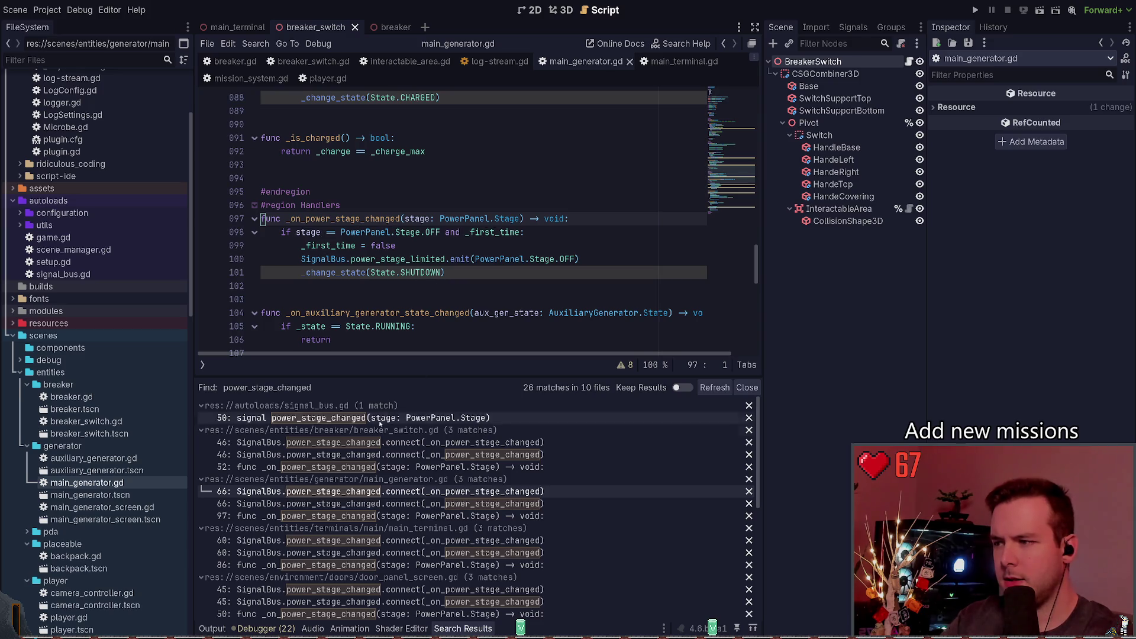
click(335, 503)
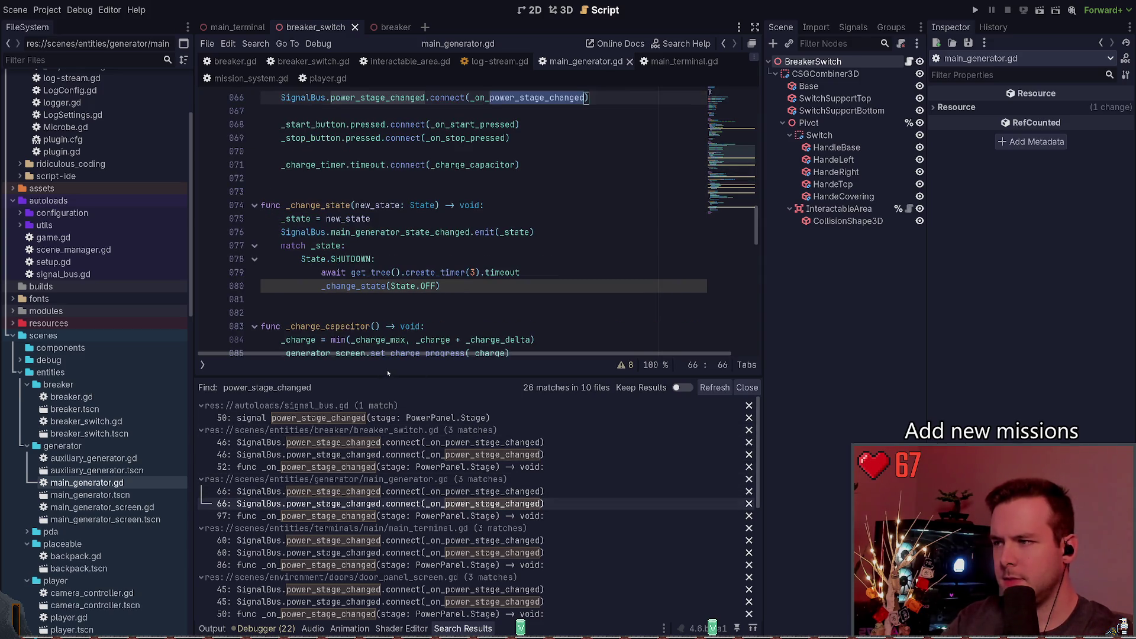
scroll(426, 282, up, 2)
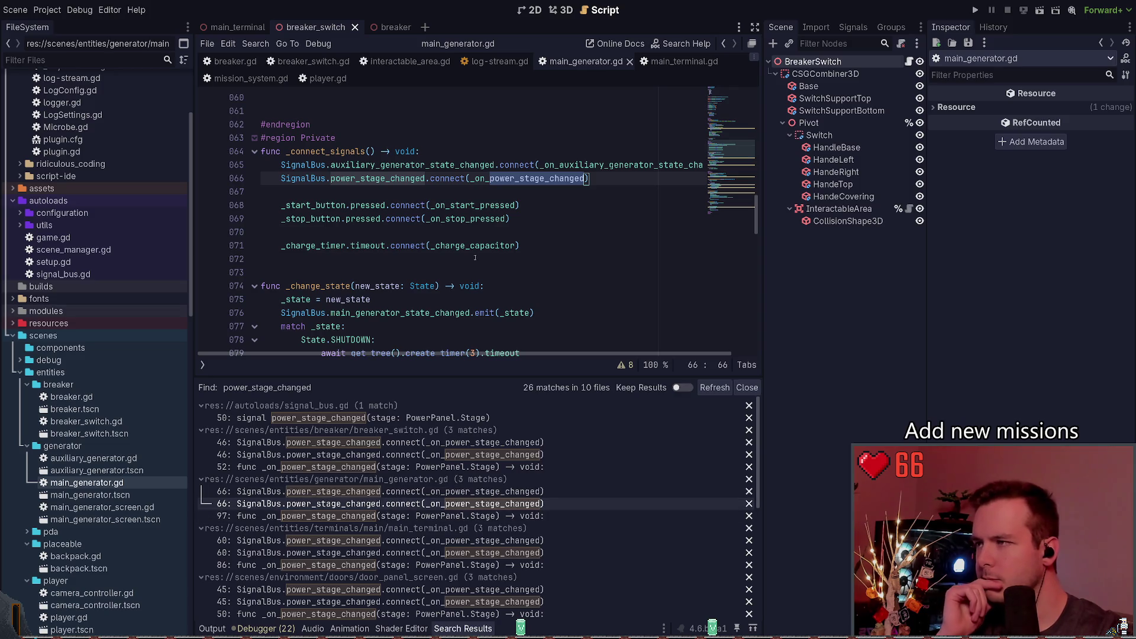
scroll(450, 225, down, 6)
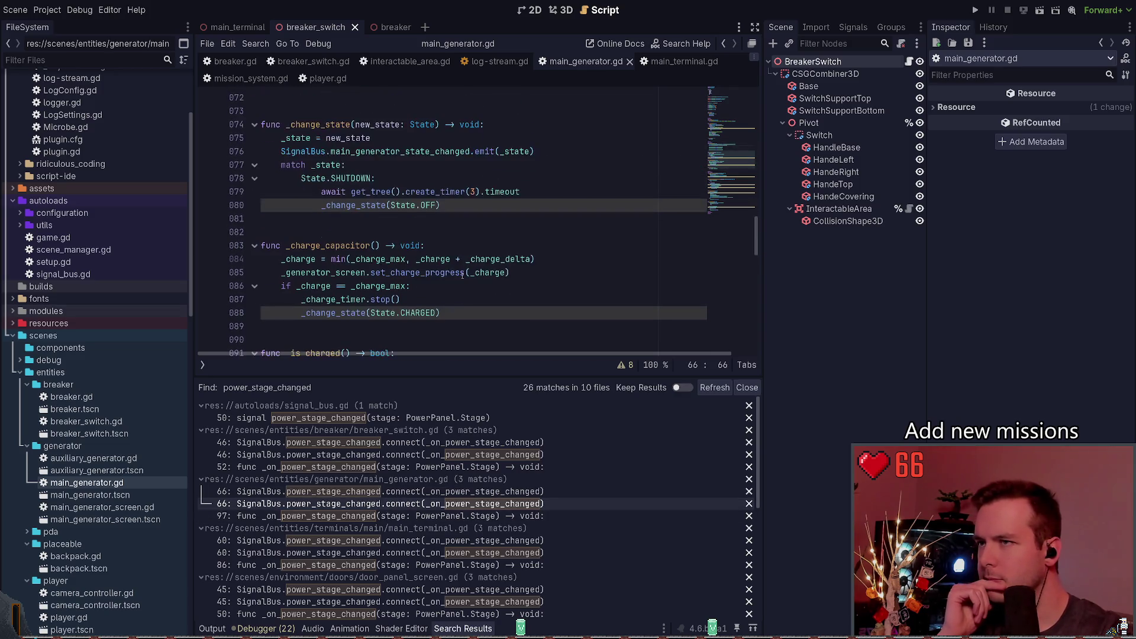
click(355, 516)
scroll(424, 318, down, 3)
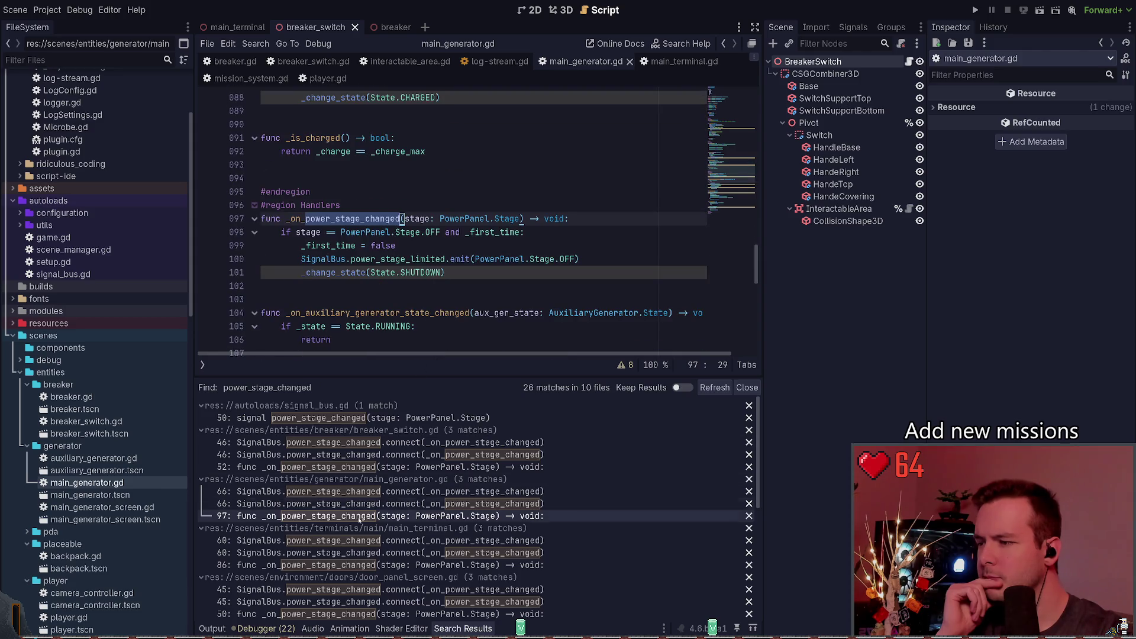
click(348, 540)
click(354, 552)
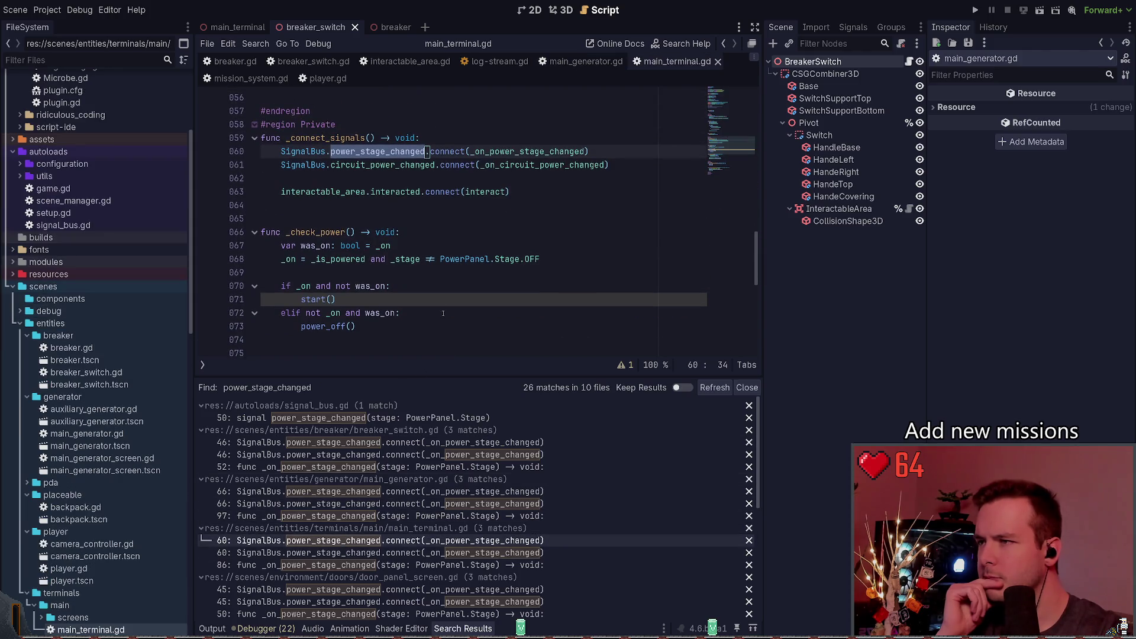
Inspect main_terminal.gd's line-86 handler, then open door_panel_screen.gd at its line-45 connection.
scroll(450, 225, down, 2)
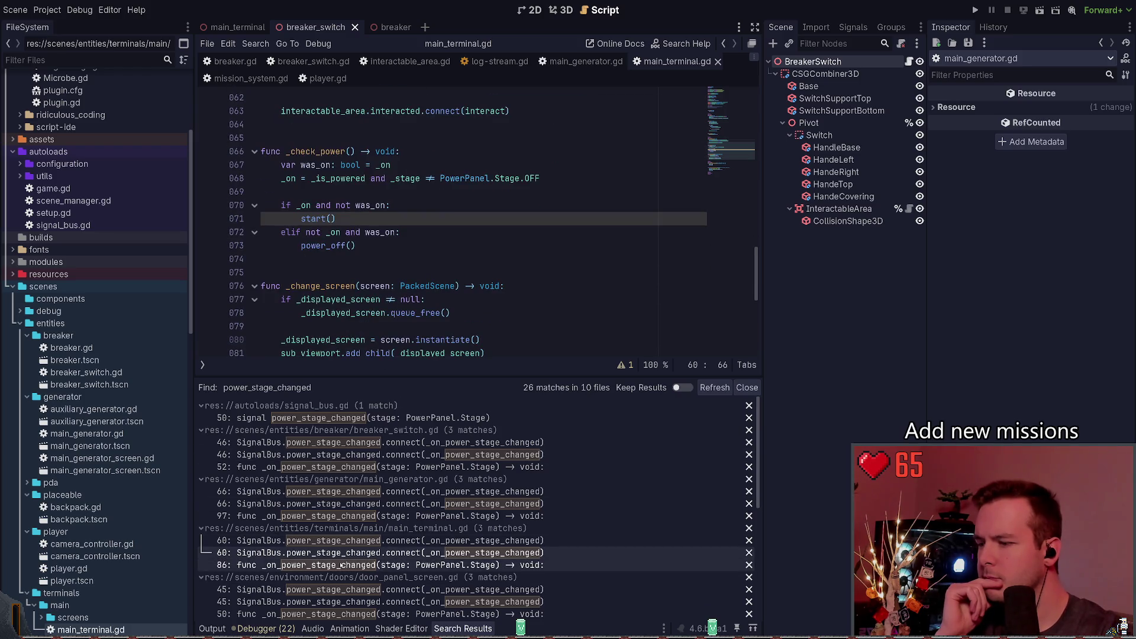
click(338, 565)
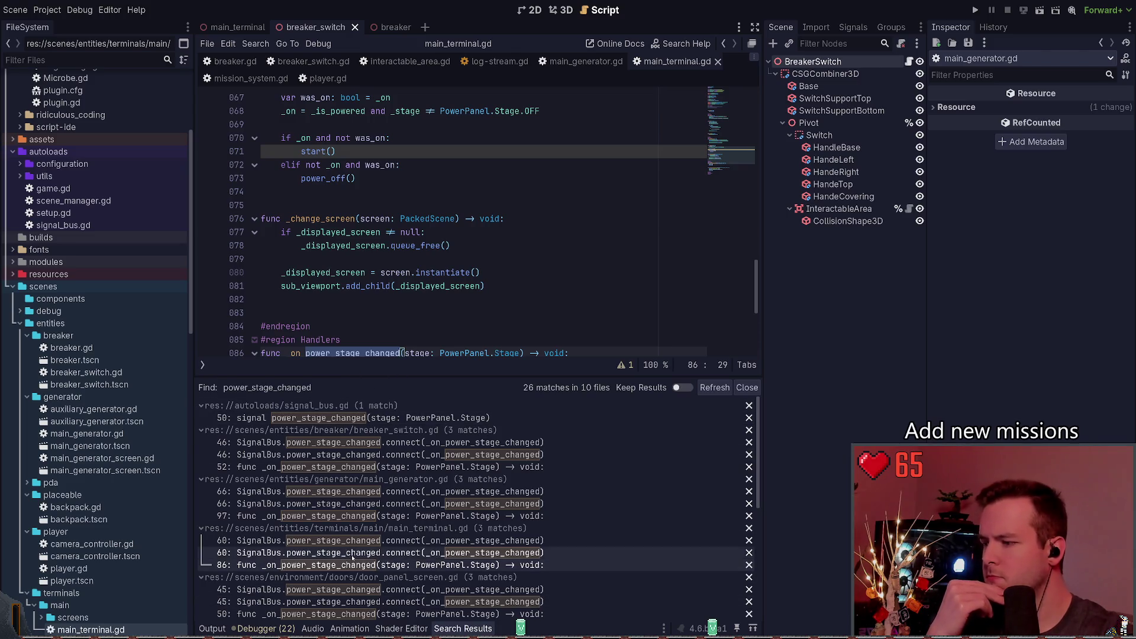
scroll(424, 309, down, 3)
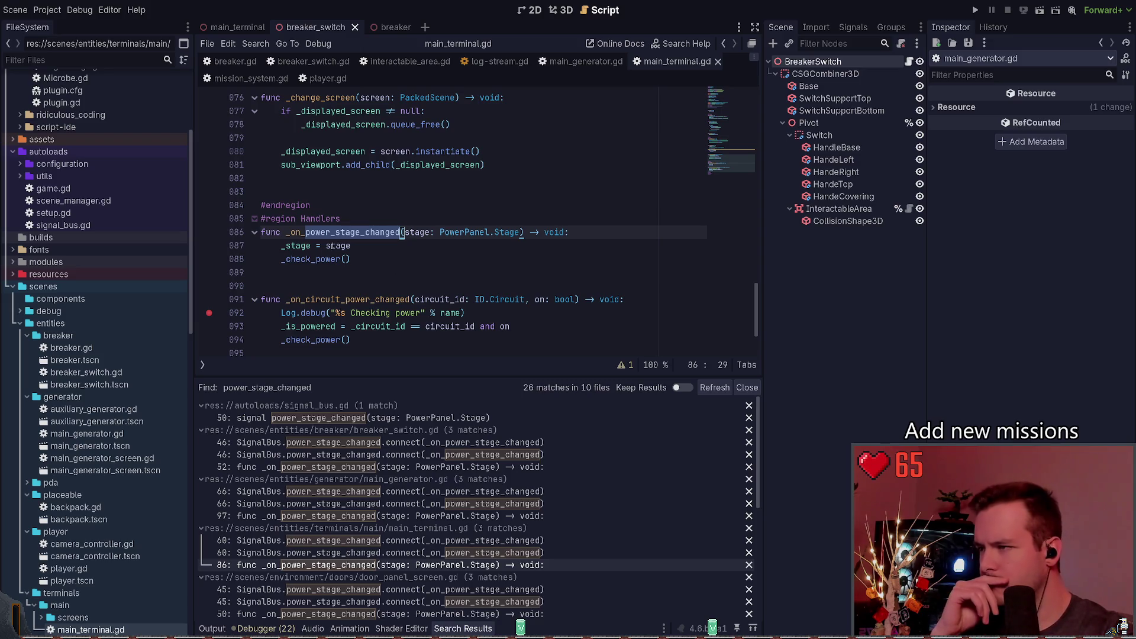
click(382, 590)
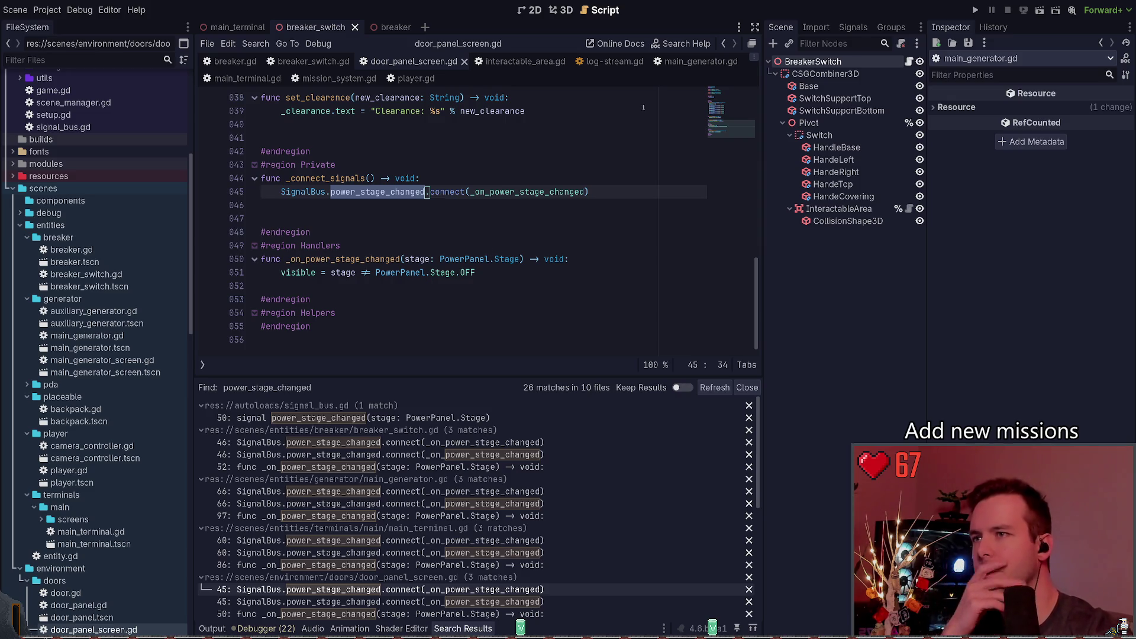
click(631, 61)
Close log-stream.gd and revisit the main_terminal.gd line-60 and line-86 matches.
click(650, 61)
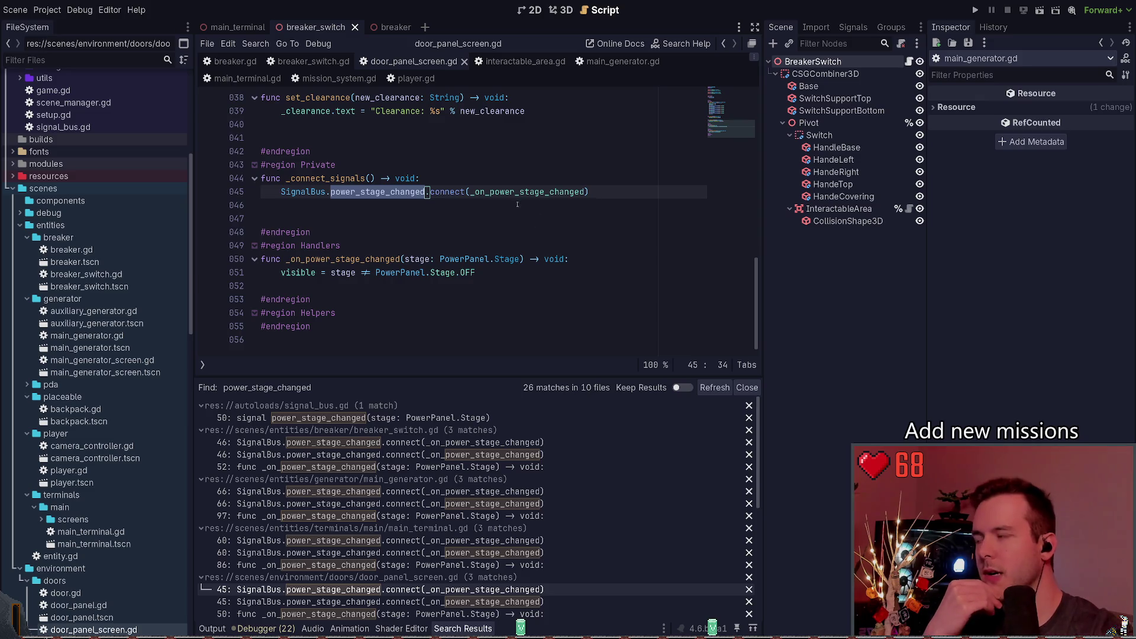
click(517, 204)
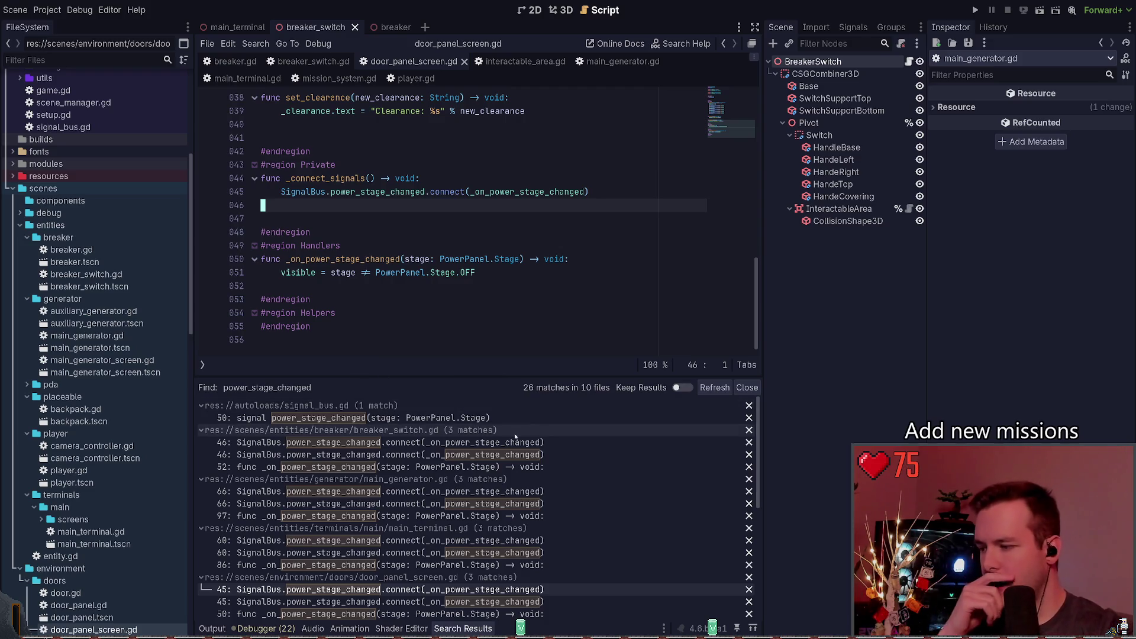
click(450, 590)
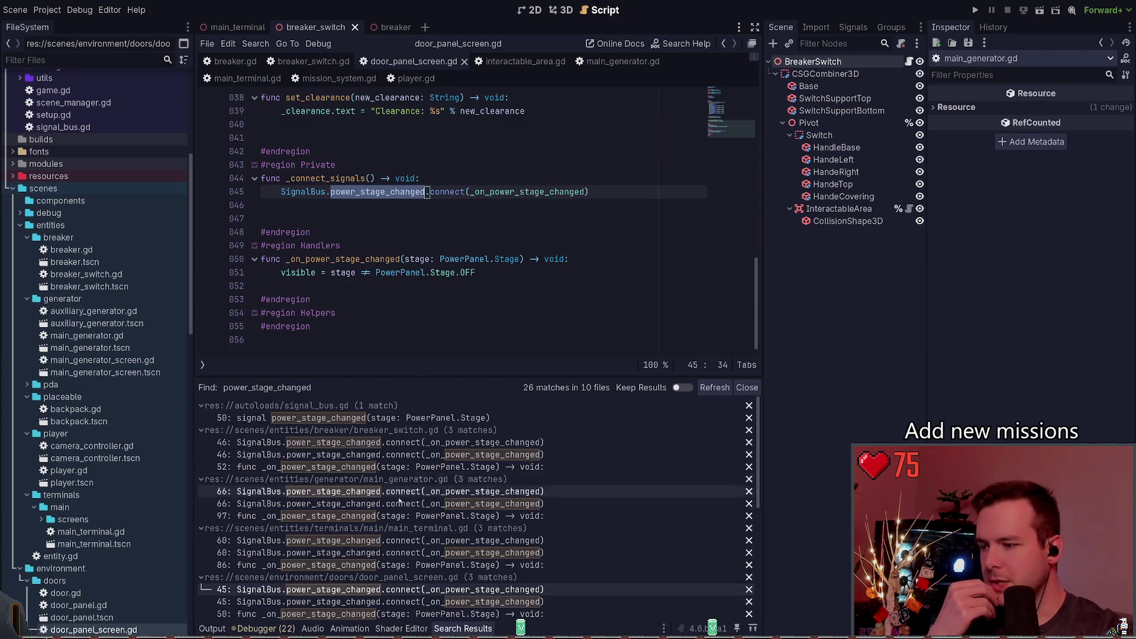
key(Up)
key(Up)
key(Up)
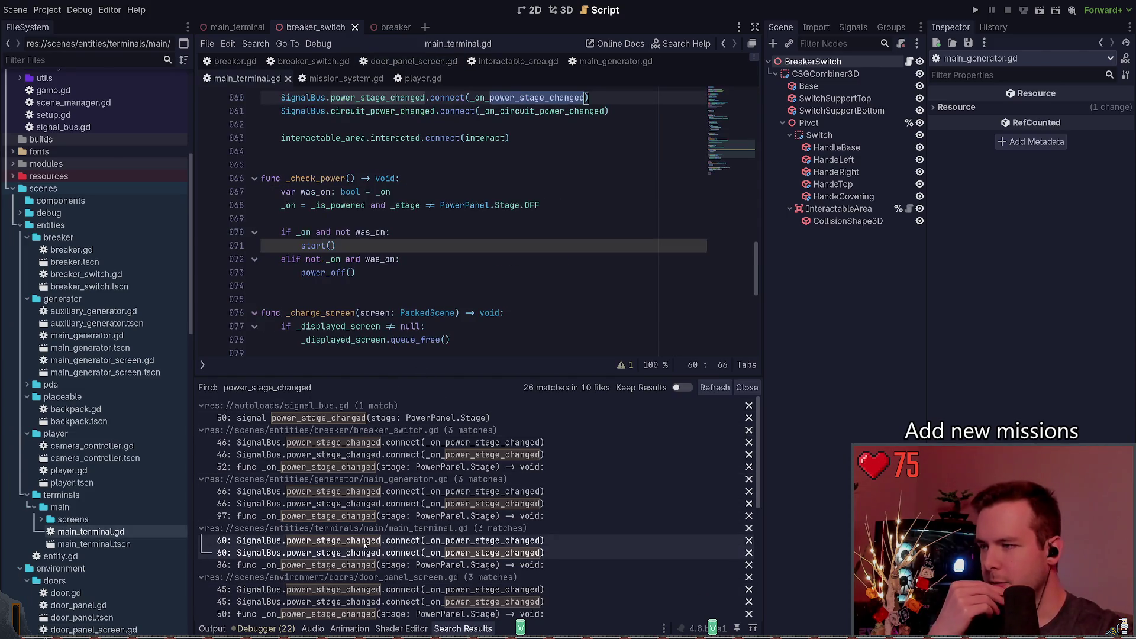
scroll(432, 279, up, 1)
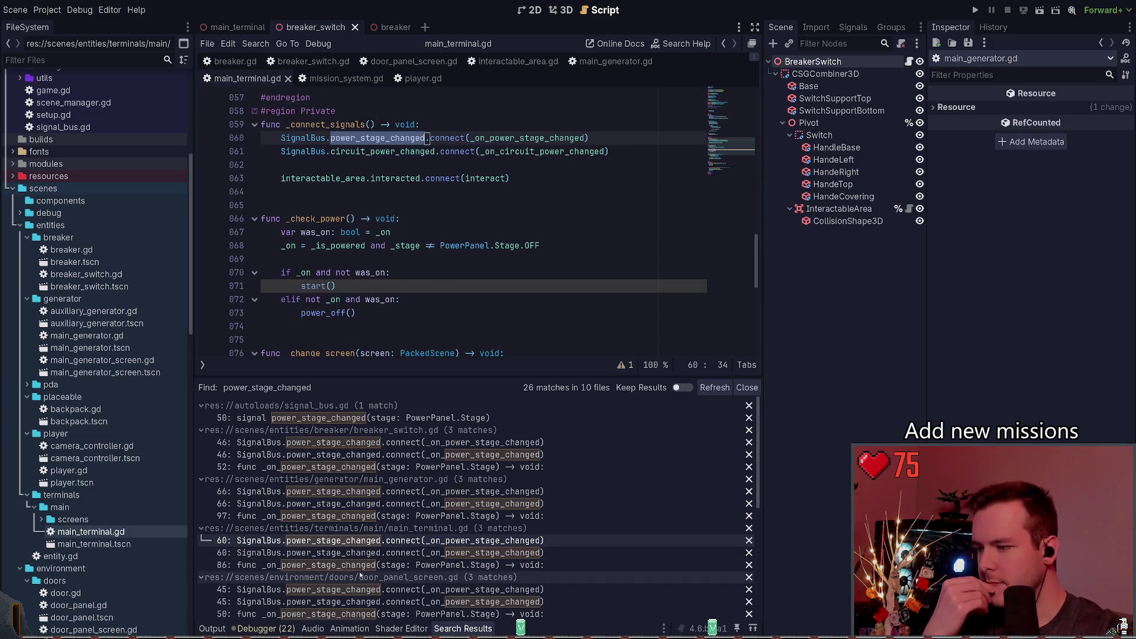
scroll(375, 514, down, 1)
key(Down)
key(Down)
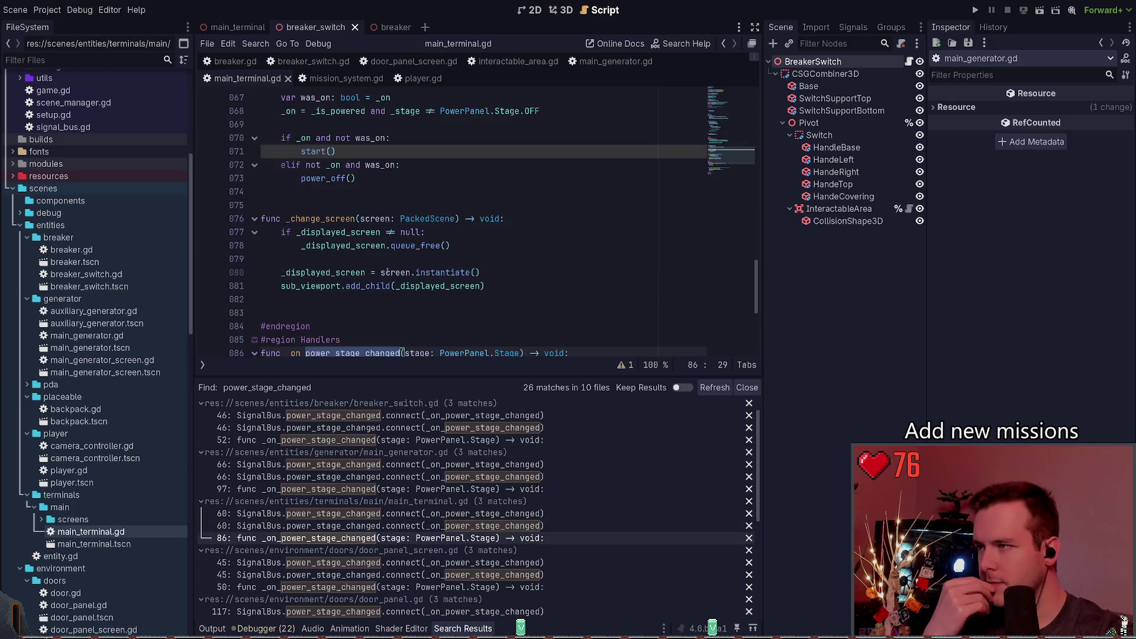
scroll(377, 270, down, 4)
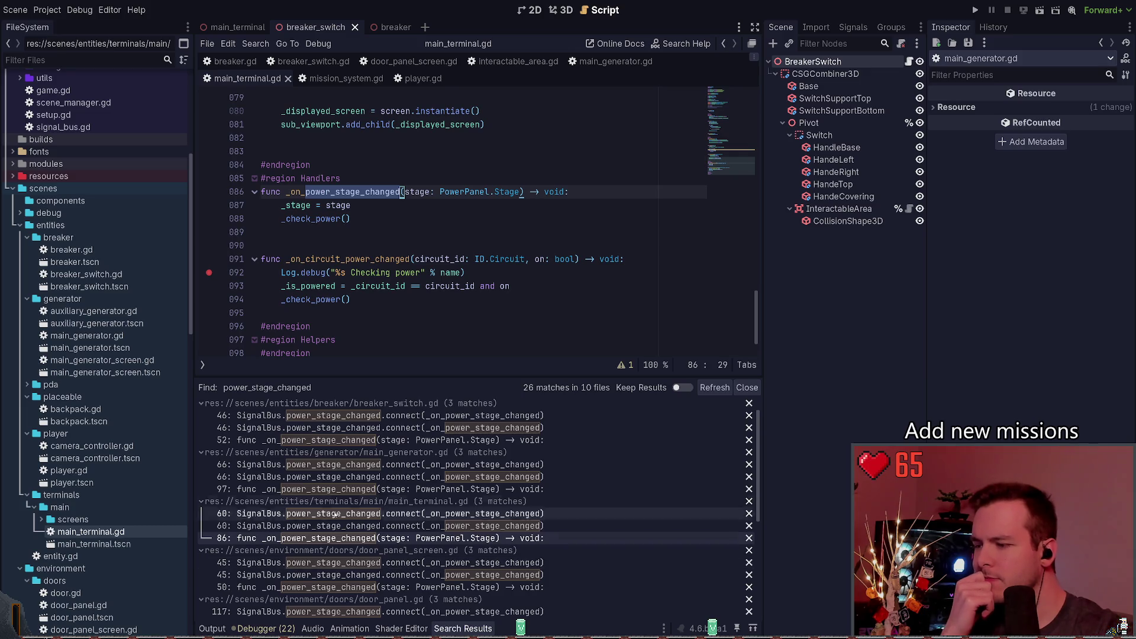
Review door_panel_screen.gd's line-45 connection and handler, then open door_panel.gd at line 117.
click(312, 565)
click(312, 575)
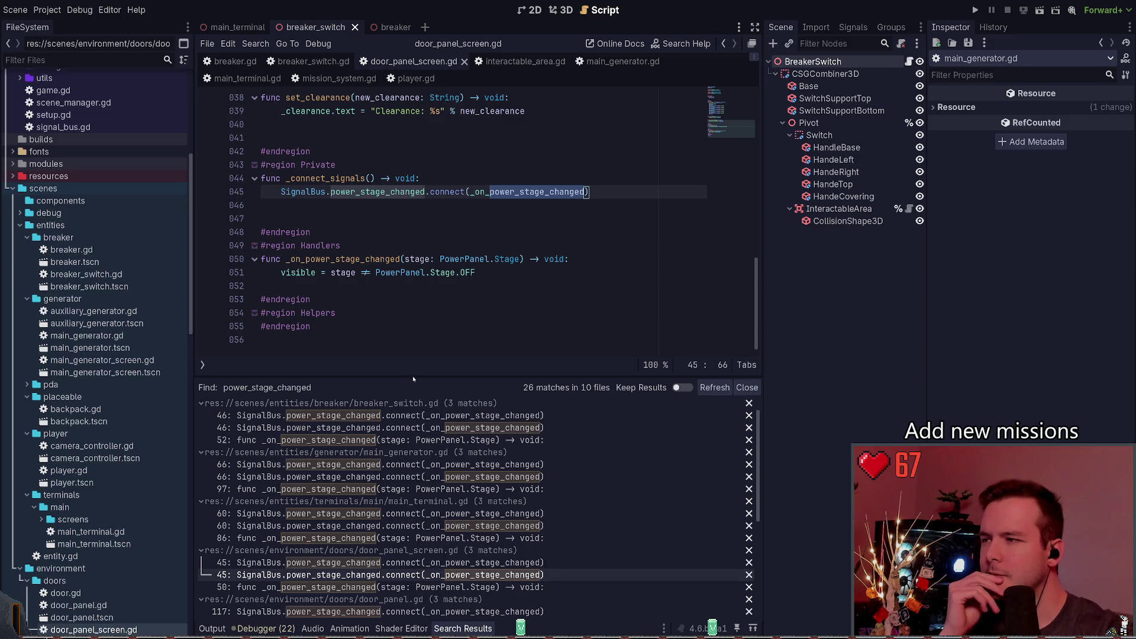
scroll(432, 327, up, 10)
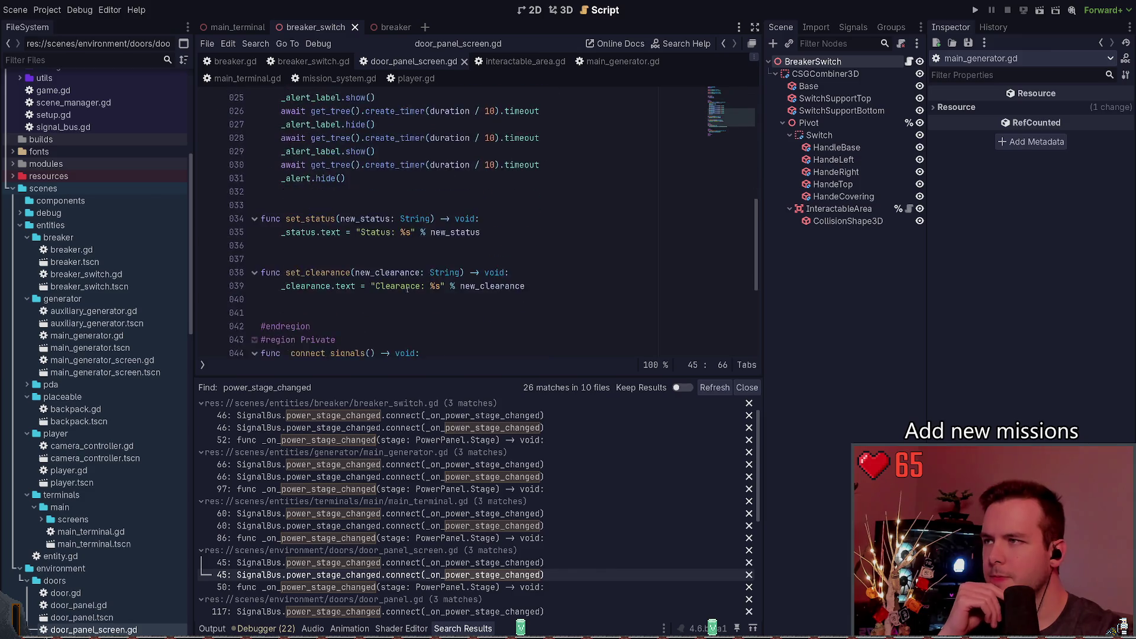
scroll(390, 545, down, 2)
click(379, 532)
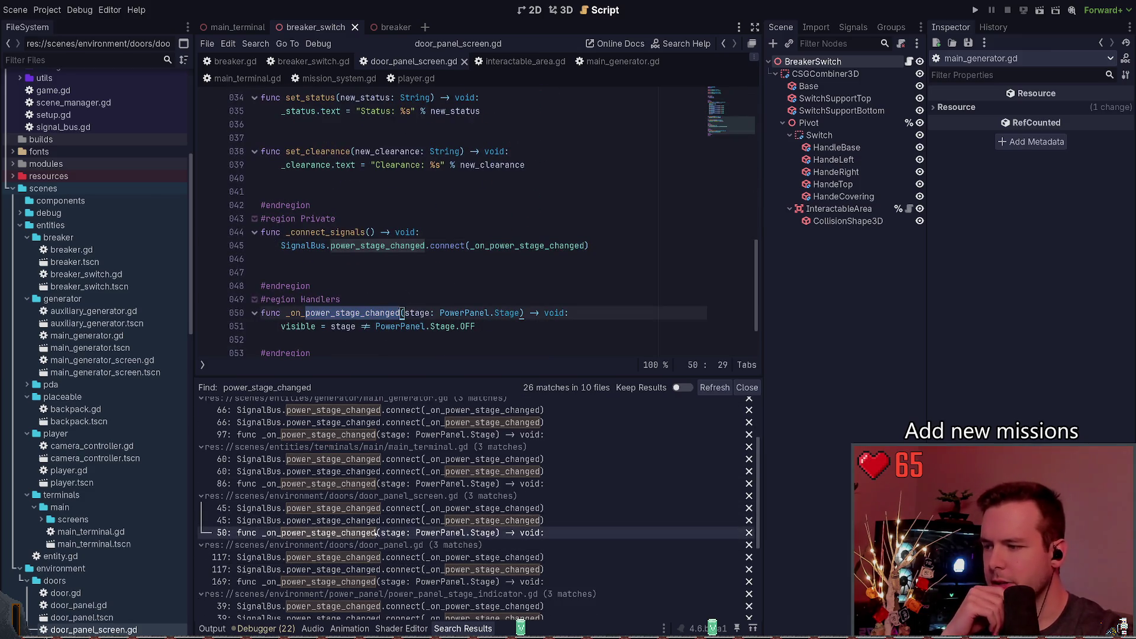
click(365, 557)
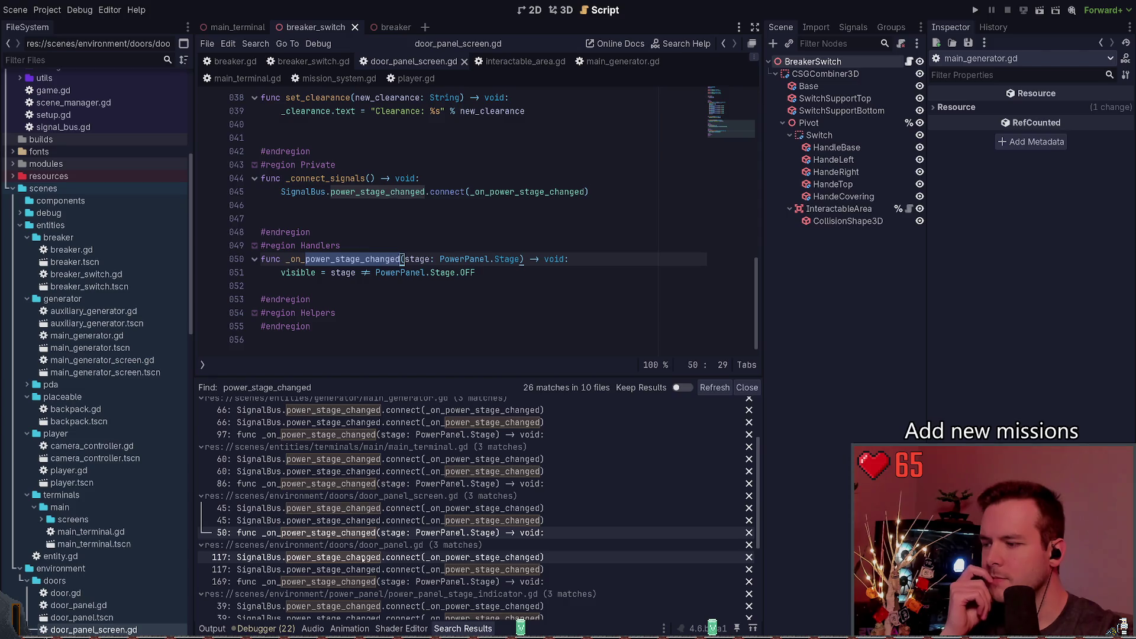
scroll(379, 313, down, 9)
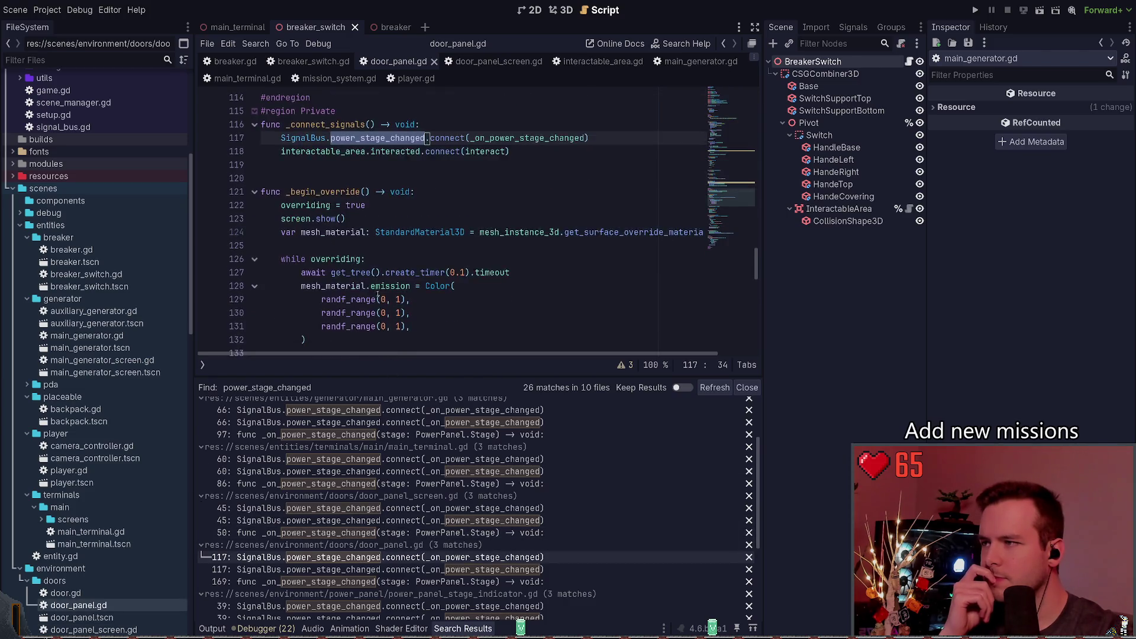
Bring door_panel.gd's interact() function near line 62, with its DOOR JAMMED alert, into view.
scroll(381, 288, down, 5)
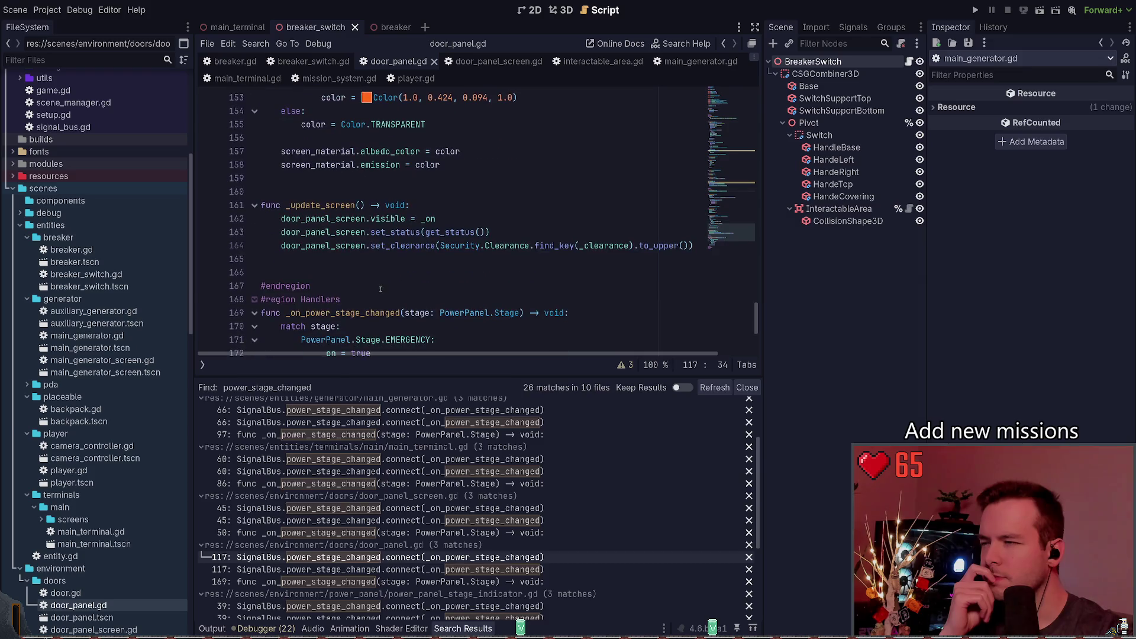
scroll(381, 287, down, 4)
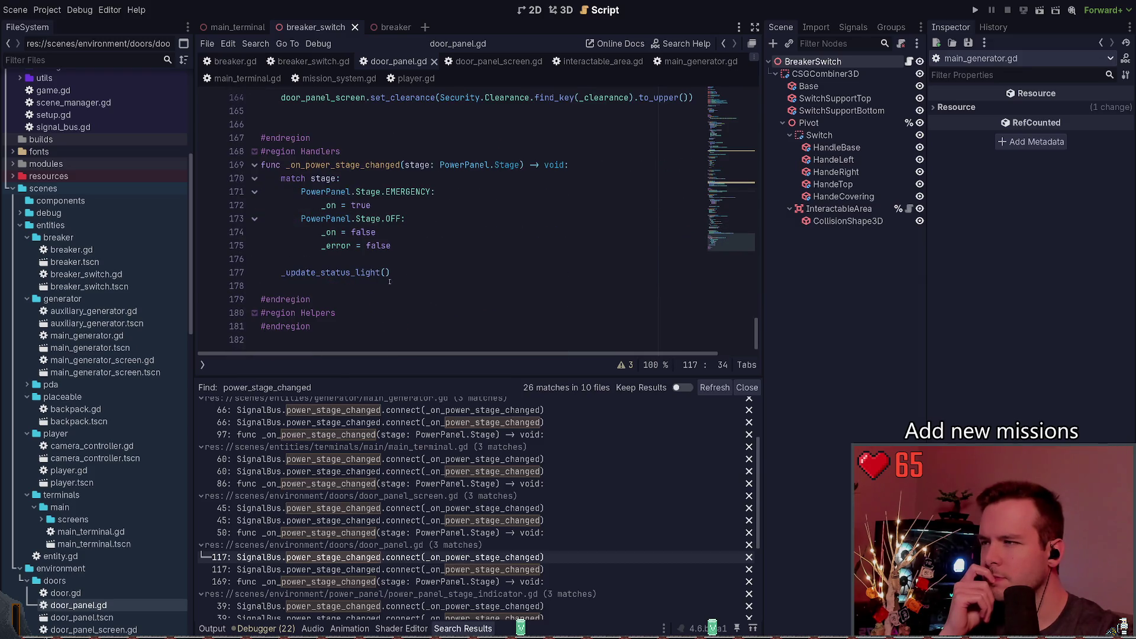
mouse_move(732, 248)
mouse_down()
mouse_move(732, 232)
mouse_move(731, 249)
mouse_up()
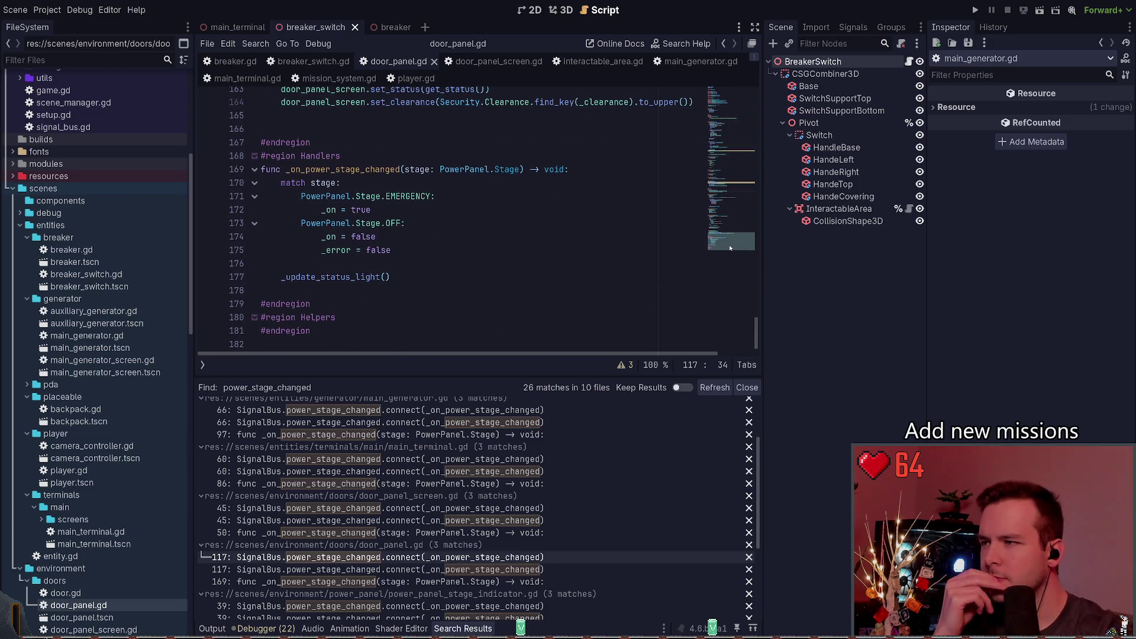
drag(731, 249, 733, 245)
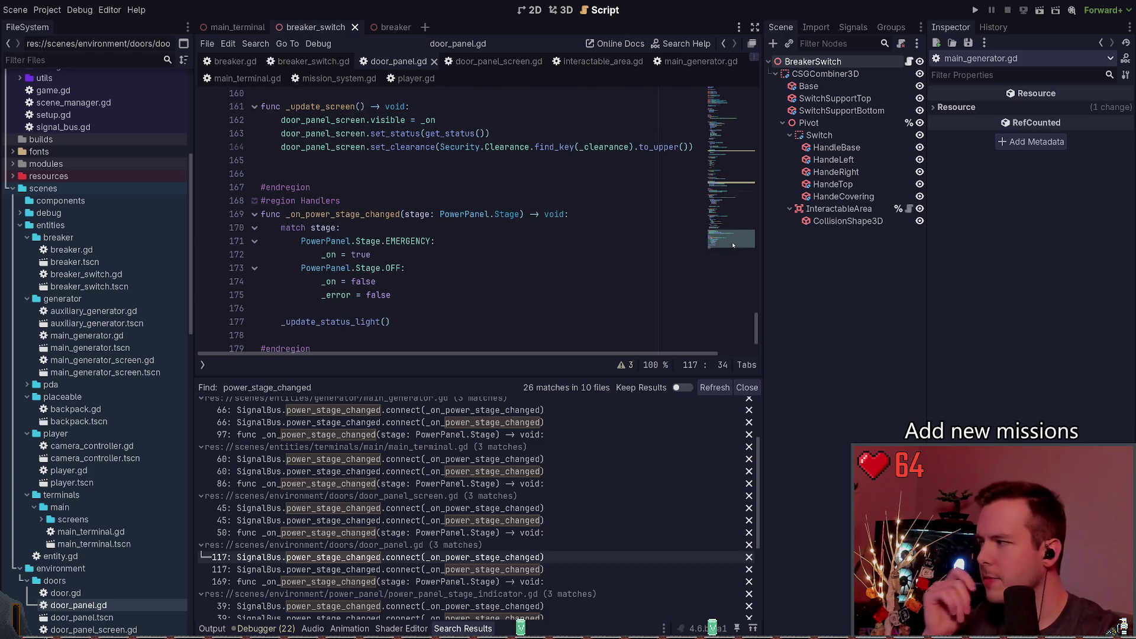
scroll(456, 227, down, 1)
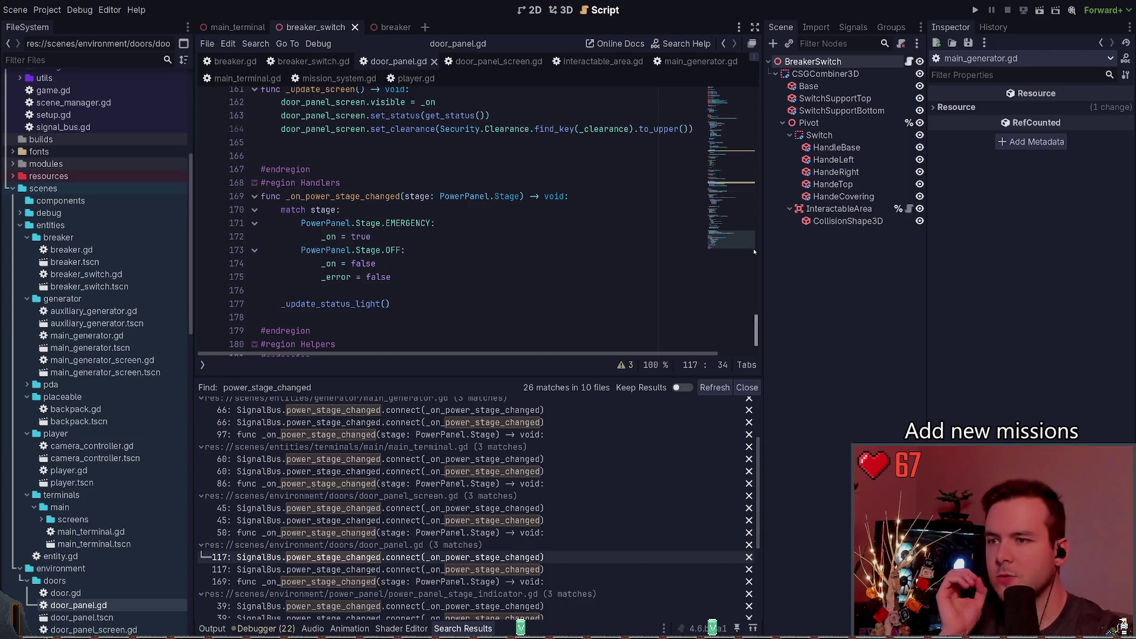
drag(723, 251, 722, 155)
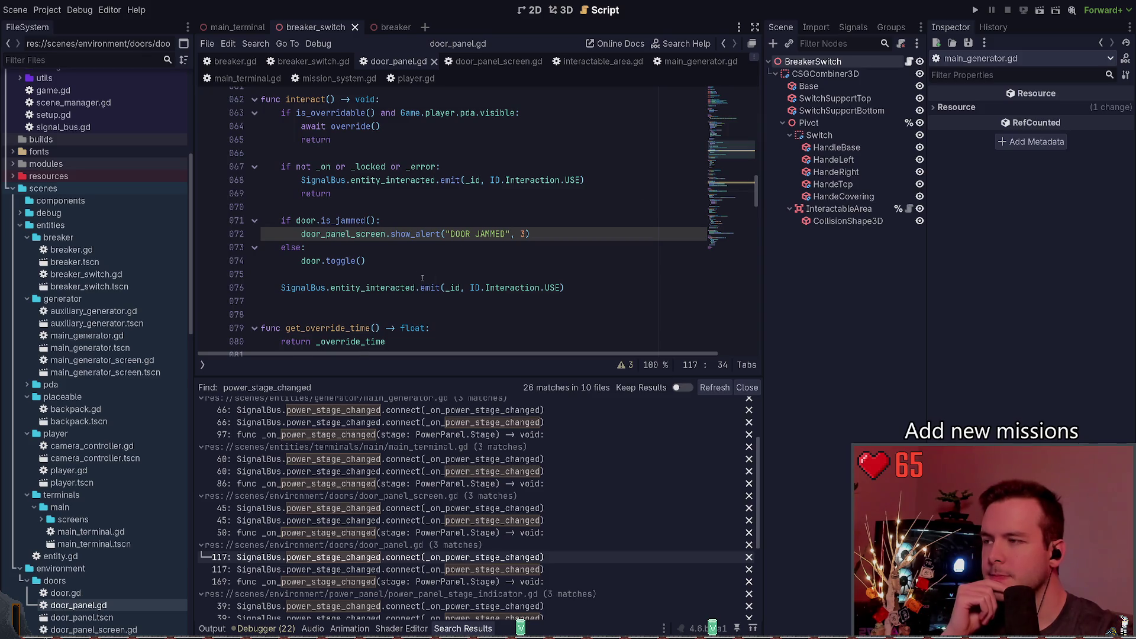
scroll(414, 275, up, 1)
click(414, 275)
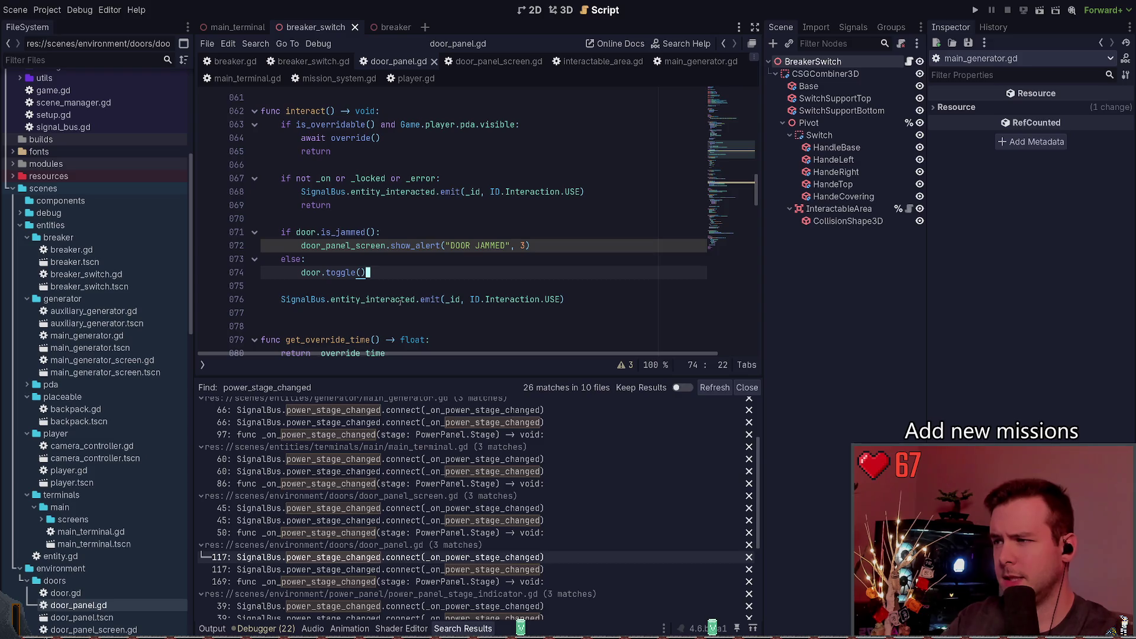
scroll(385, 286, up, 2)
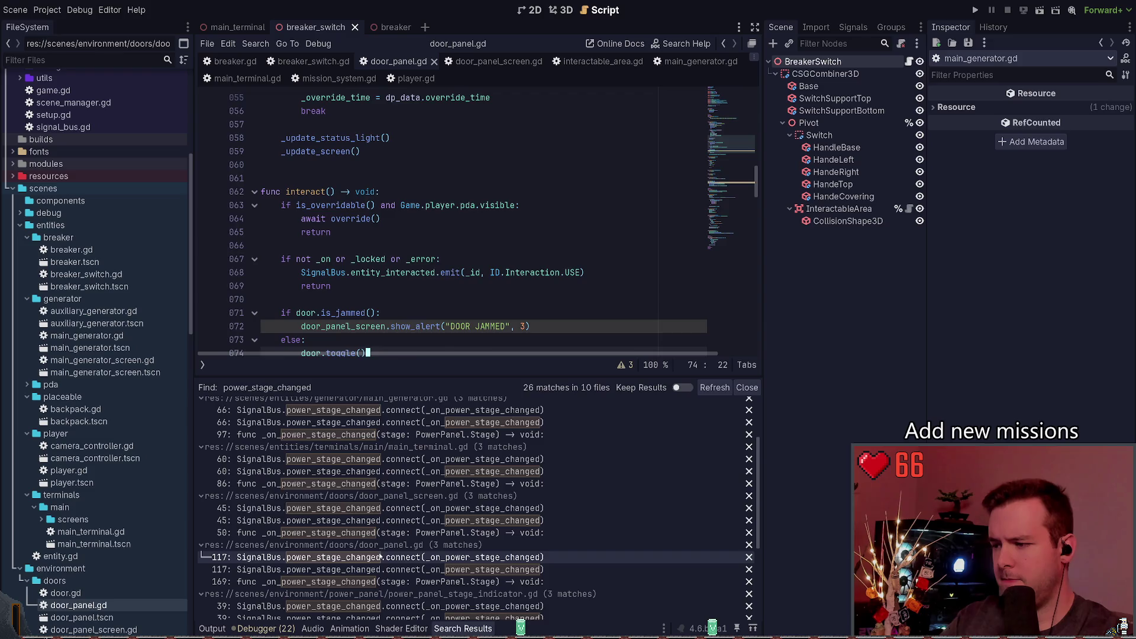
Review door_panel.gd's override functions below its line-117 power_stage_changed connection.
click(397, 556)
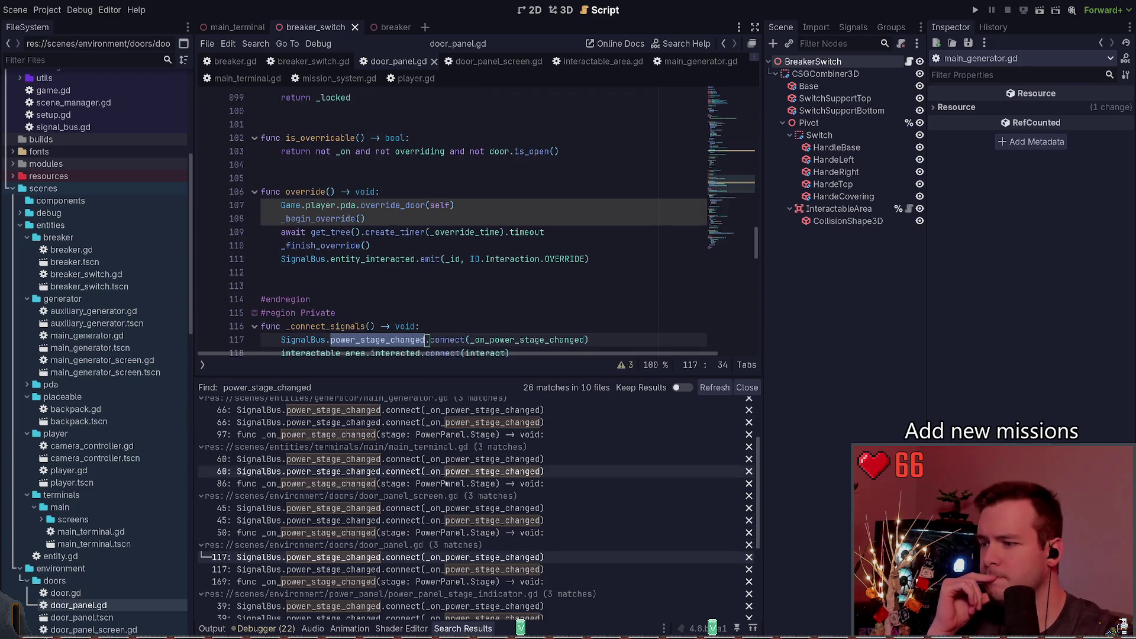
scroll(395, 302, down, 3)
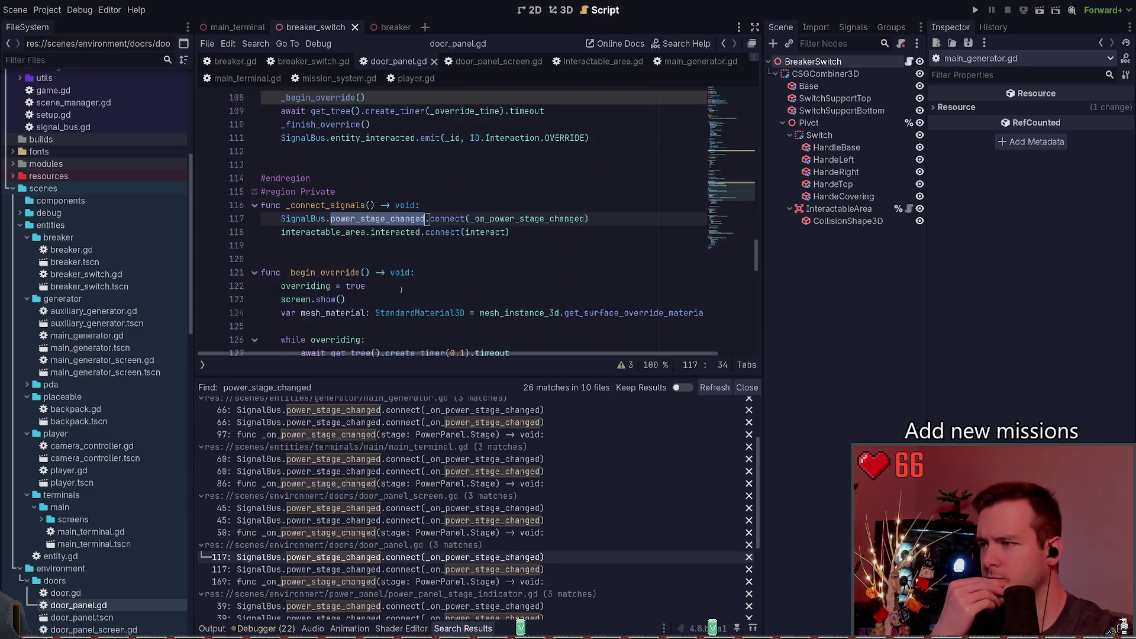
scroll(414, 296, down, 3)
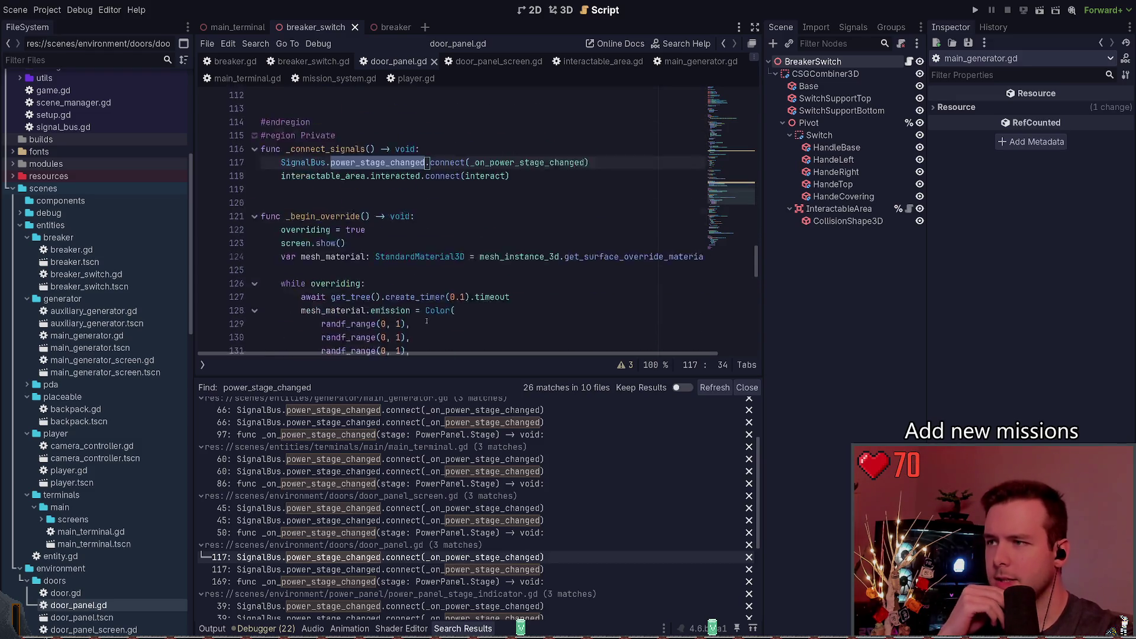
scroll(432, 320, down, 2)
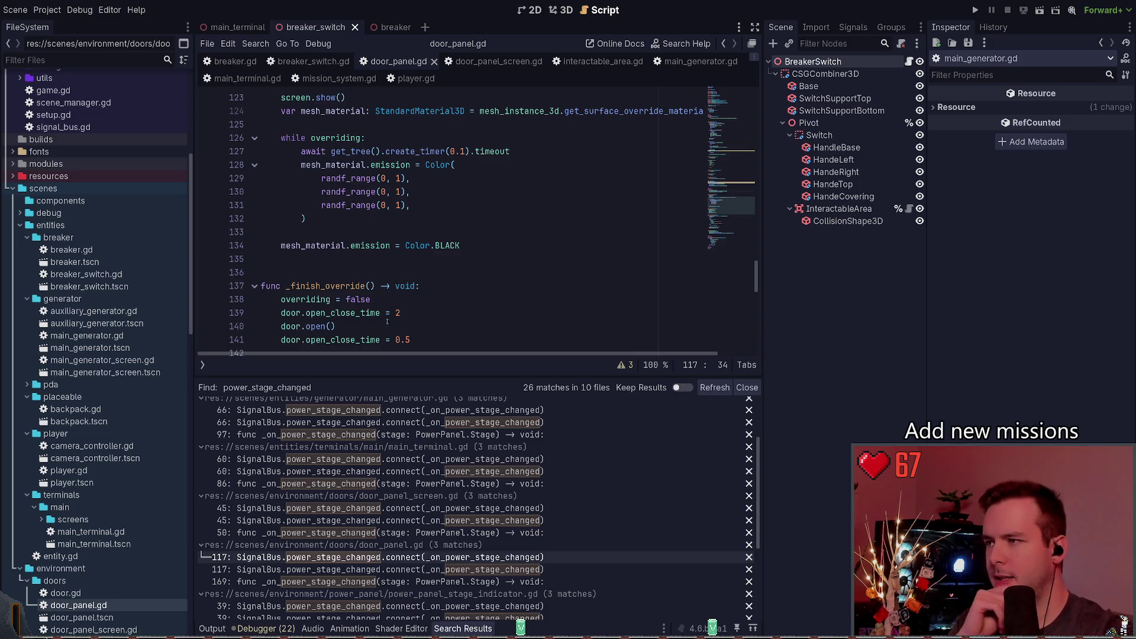
scroll(493, 282, up, 3)
scroll(493, 282, down, 3)
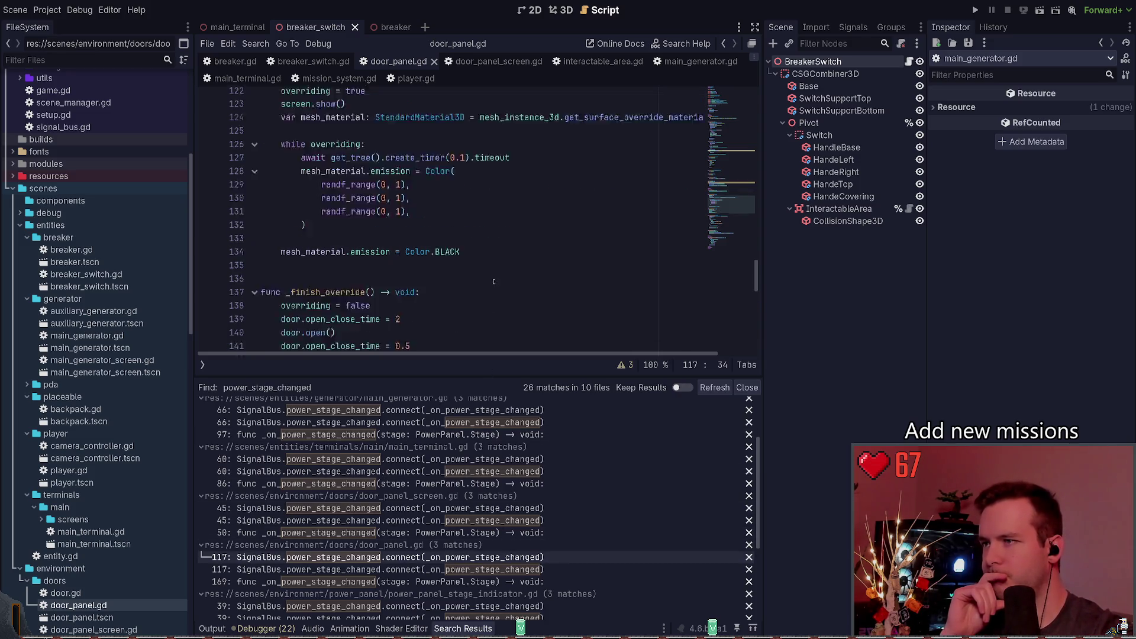
scroll(494, 282, down, 14)
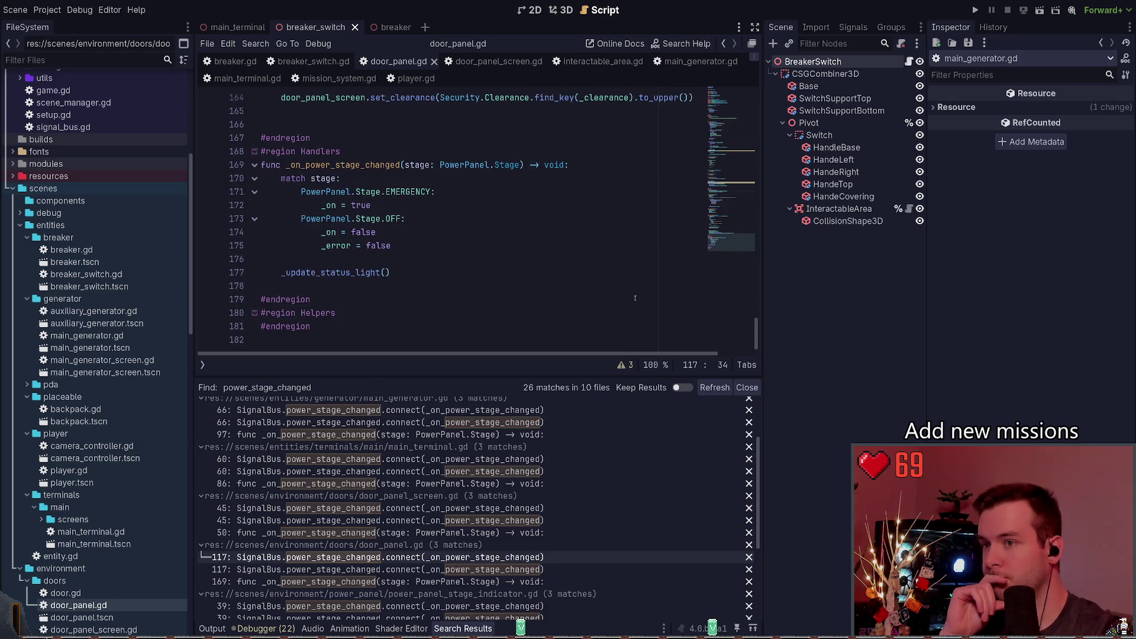
click(724, 247)
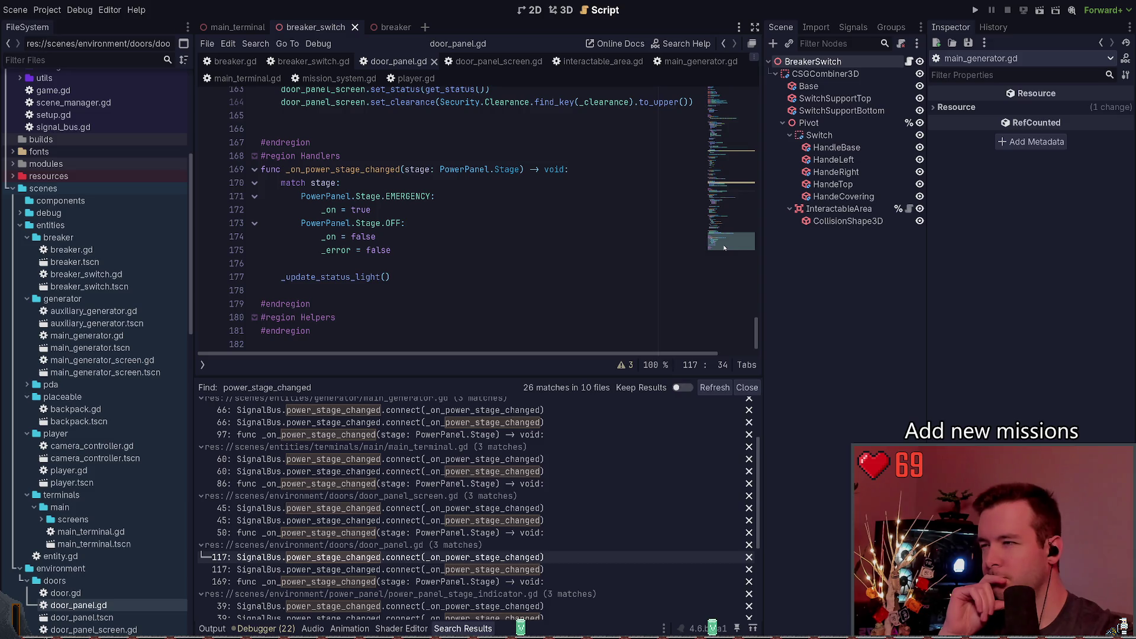
Jump to door_panel.gd's line-169 handler, then open power_panel_screen.gd's connection.
click(355, 570)
click(357, 581)
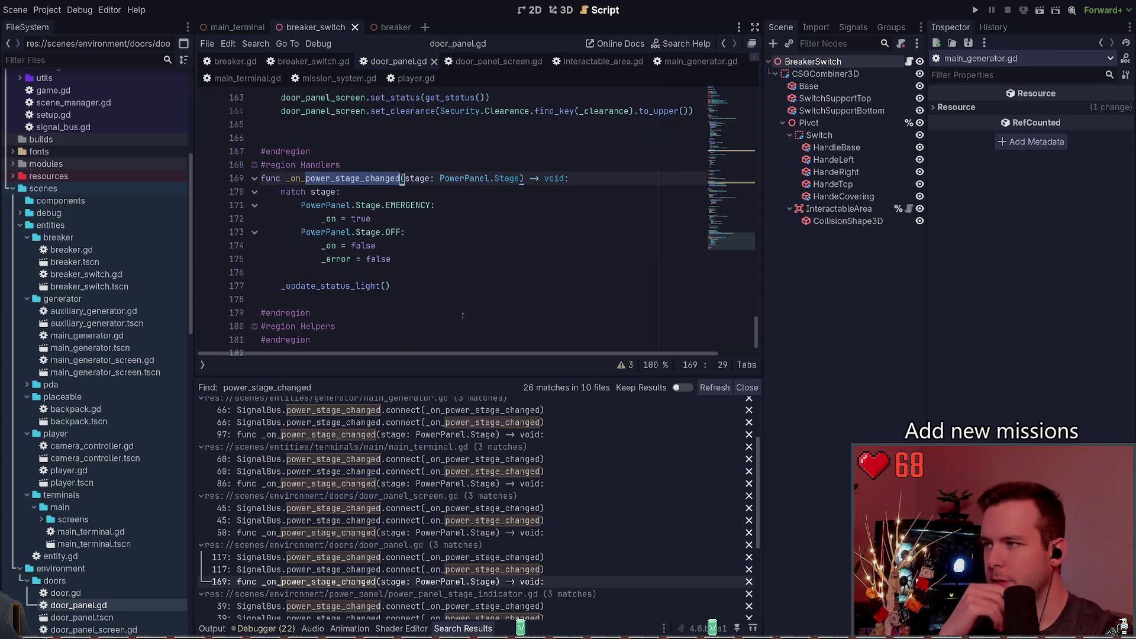
scroll(415, 516, down, 3)
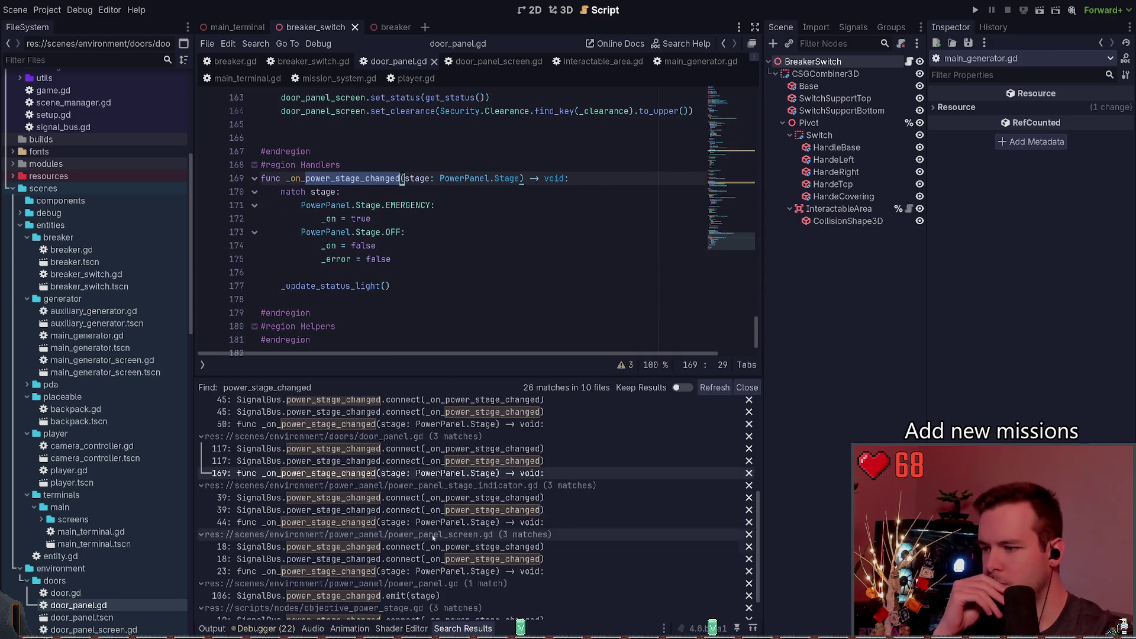
click(412, 547)
Step through power_panel_screen.gd's line-23 handler and power_panel.gd's power_stage_changed emit.
click(411, 559)
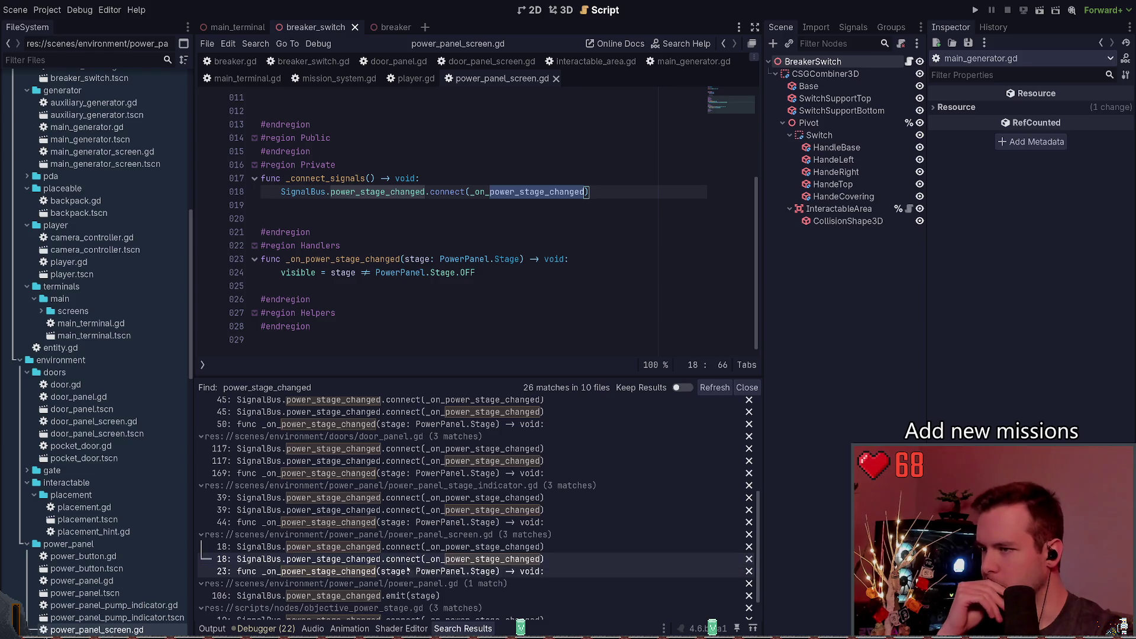
click(410, 572)
click(411, 596)
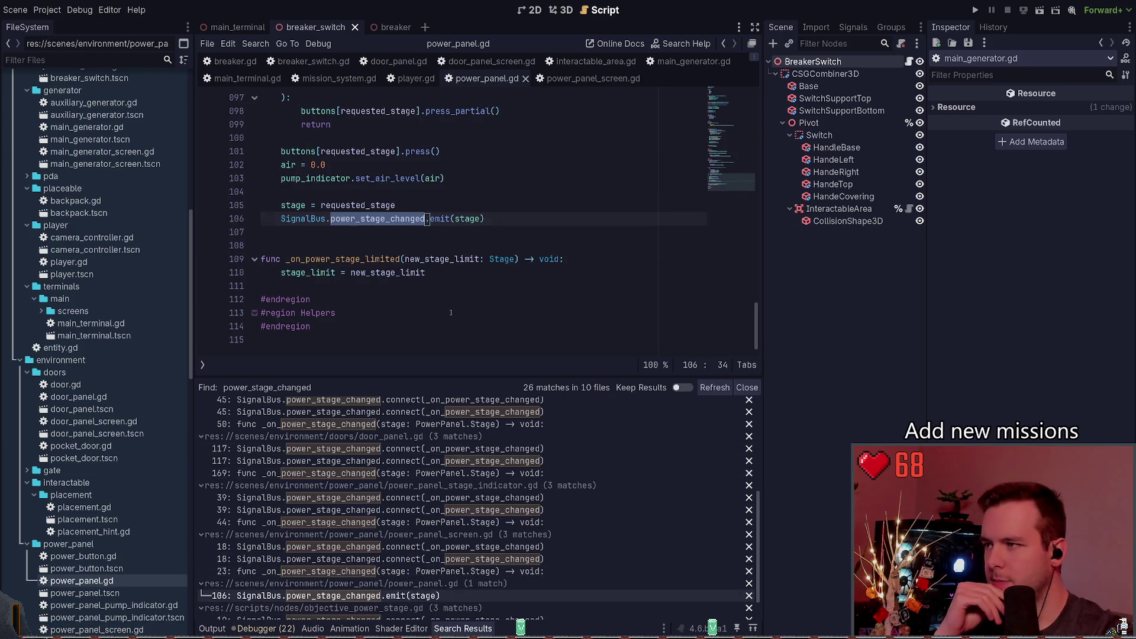
scroll(446, 316, up, 3)
scroll(405, 448, up, 5)
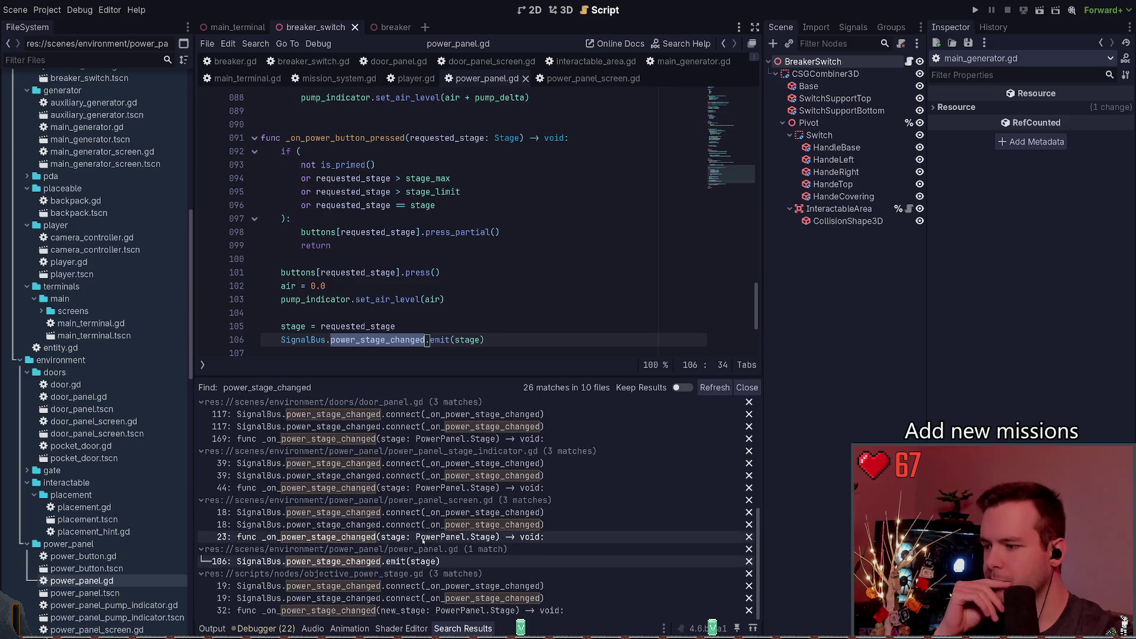
Check the signal_bus.gd declaration and breaker_switch.gd's line-46 connection, then save.
click(386, 419)
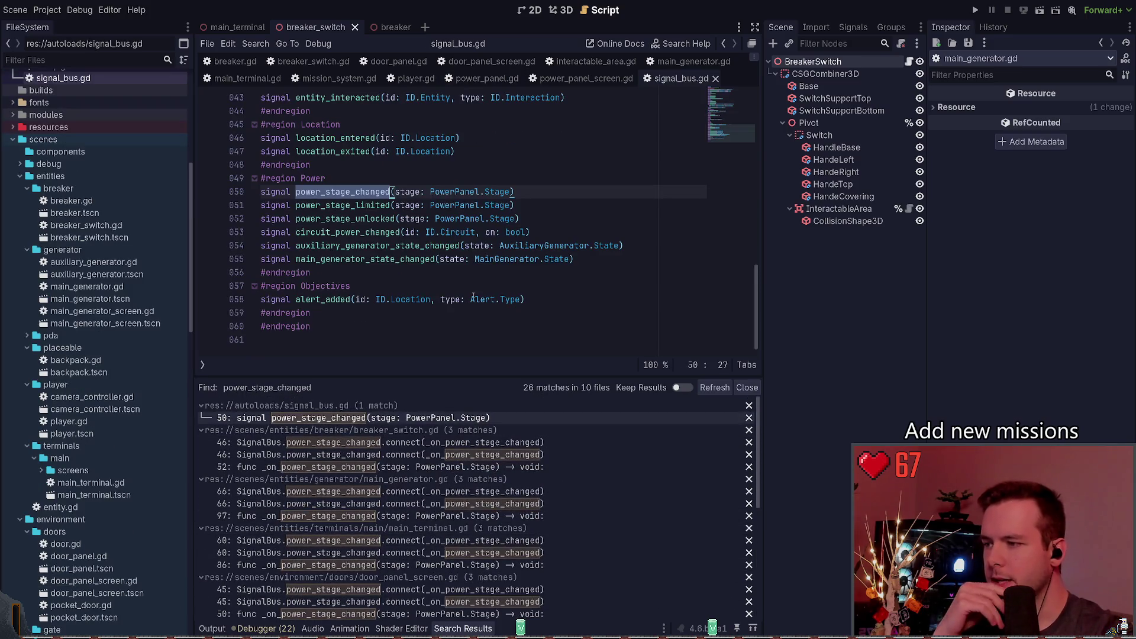
click(384, 443)
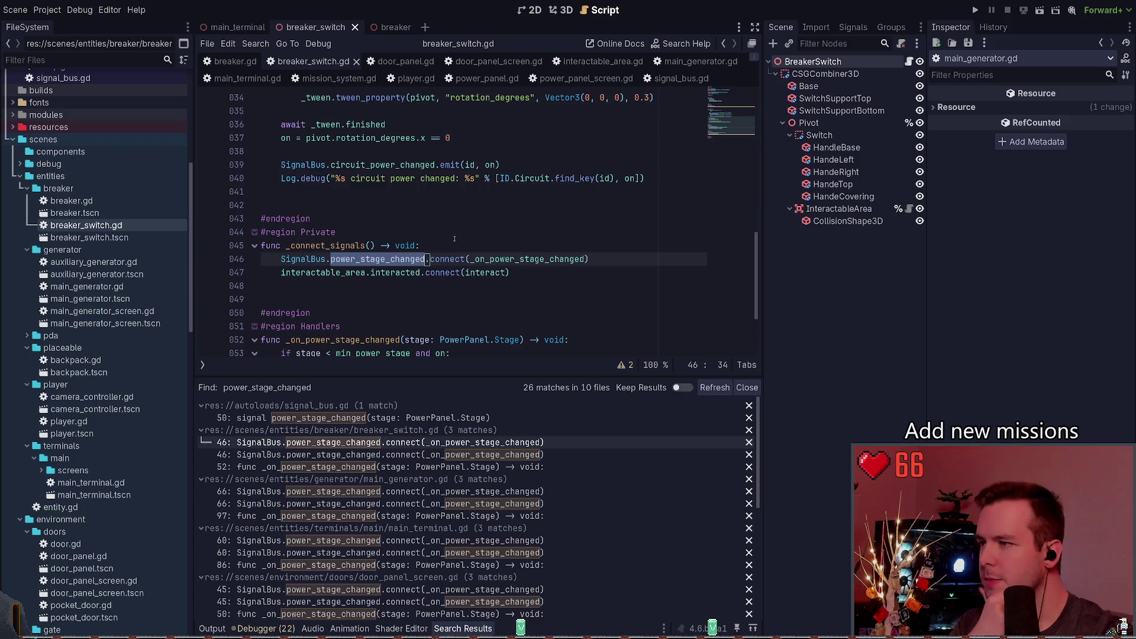
scroll(412, 261, down, 3)
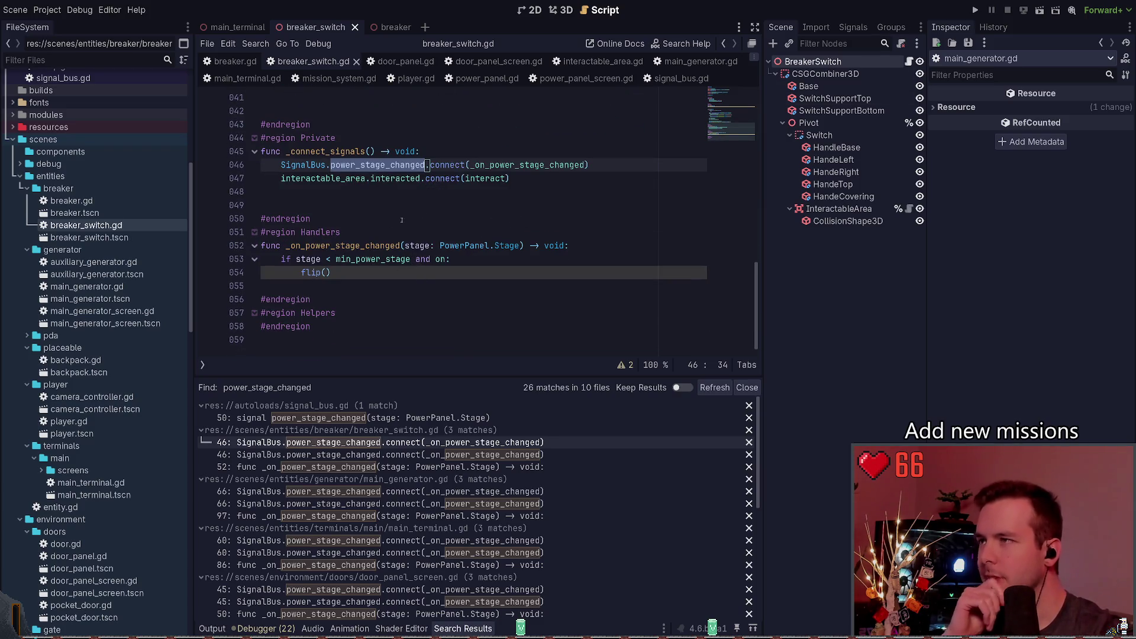
scroll(589, 242, up, 13)
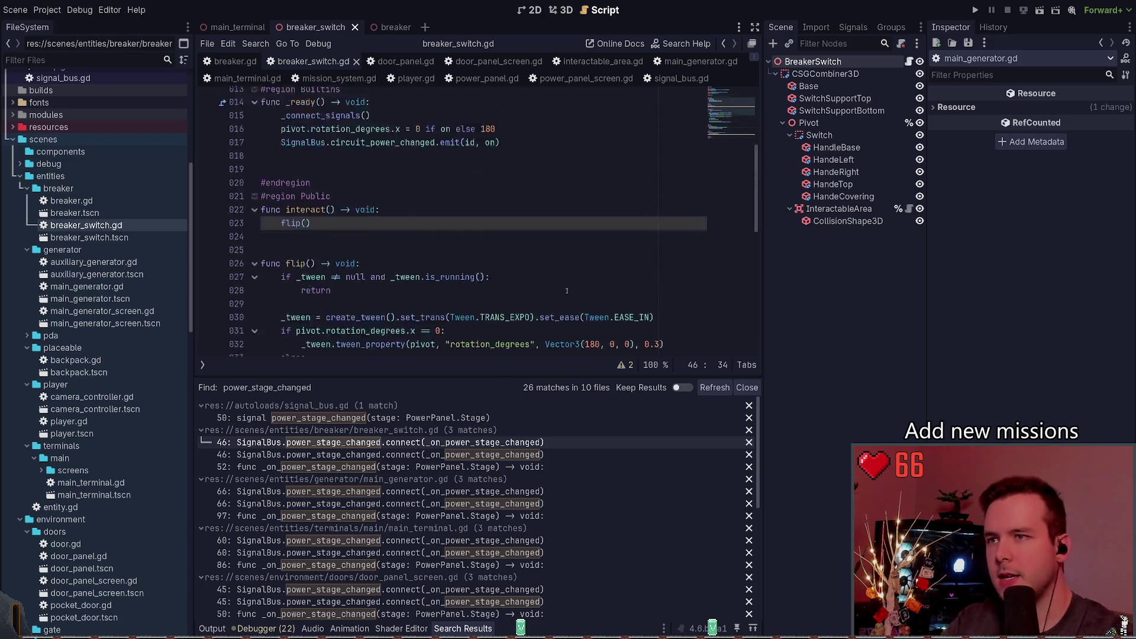
click(351, 218)
key(ctrl+s)
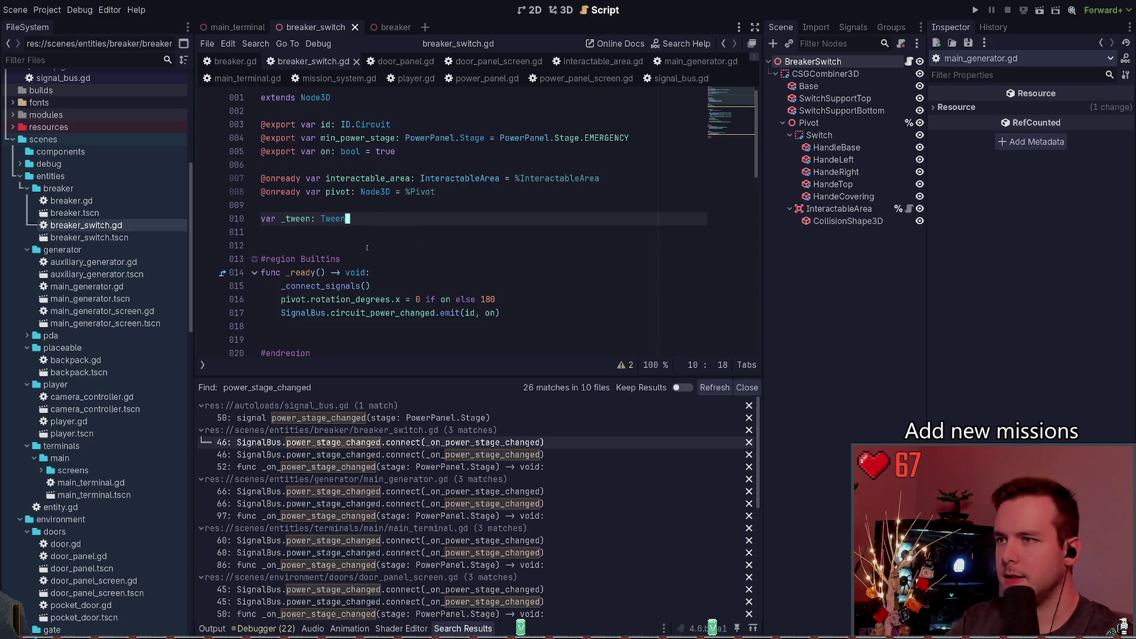
scroll(369, 252, down, 3)
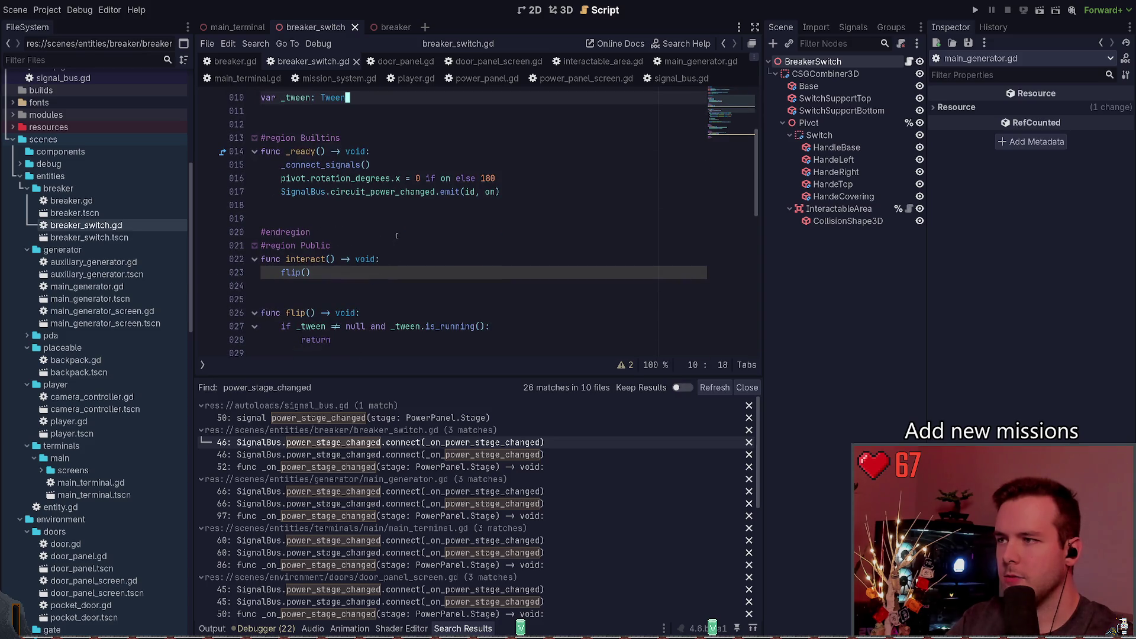
click(405, 61)
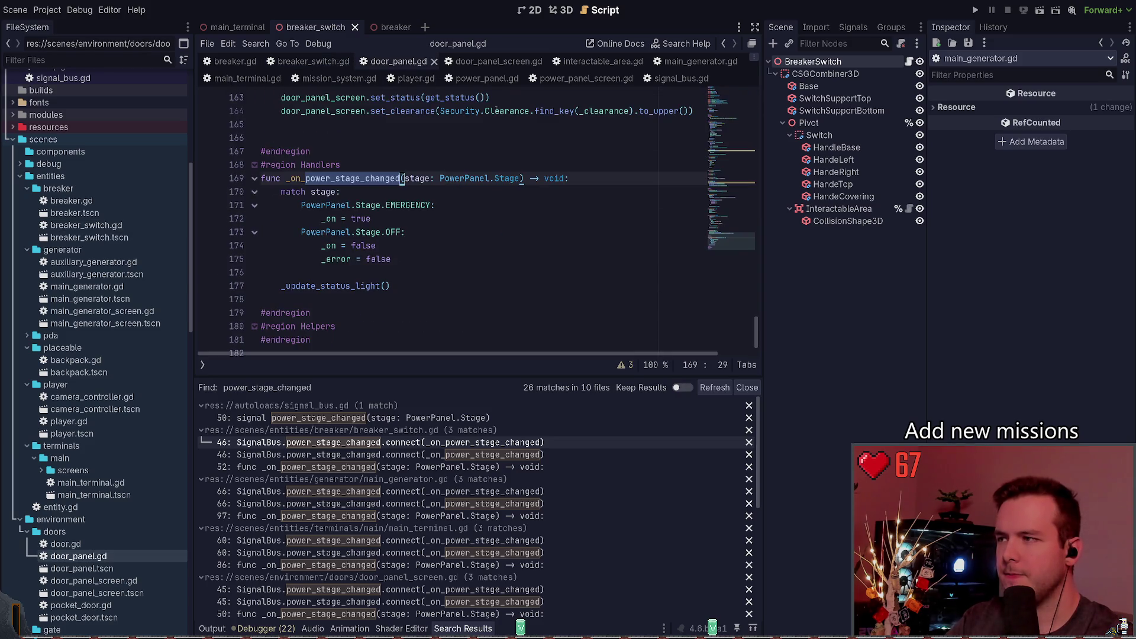
click(313, 61)
scroll(412, 207, up, 3)
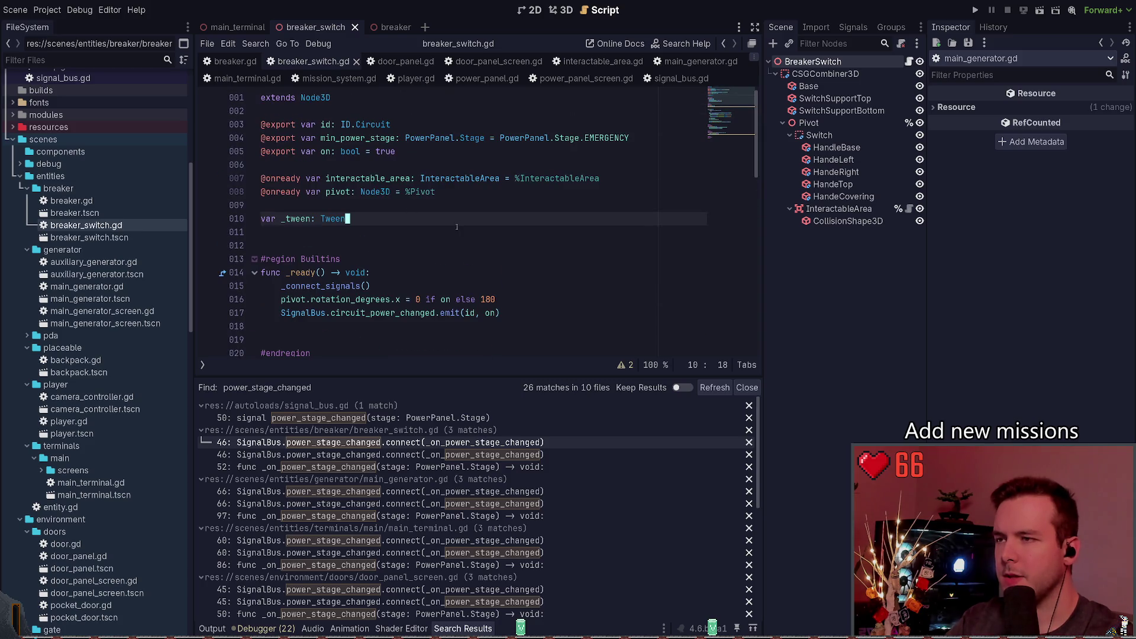
scroll(457, 227, down, 8)
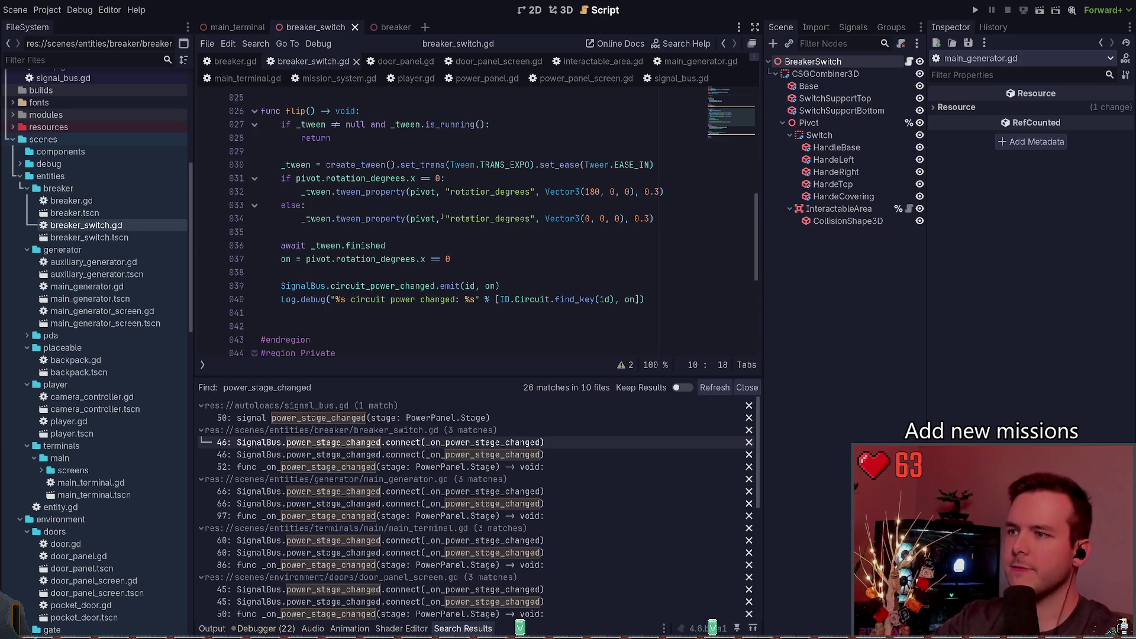
click(448, 218)
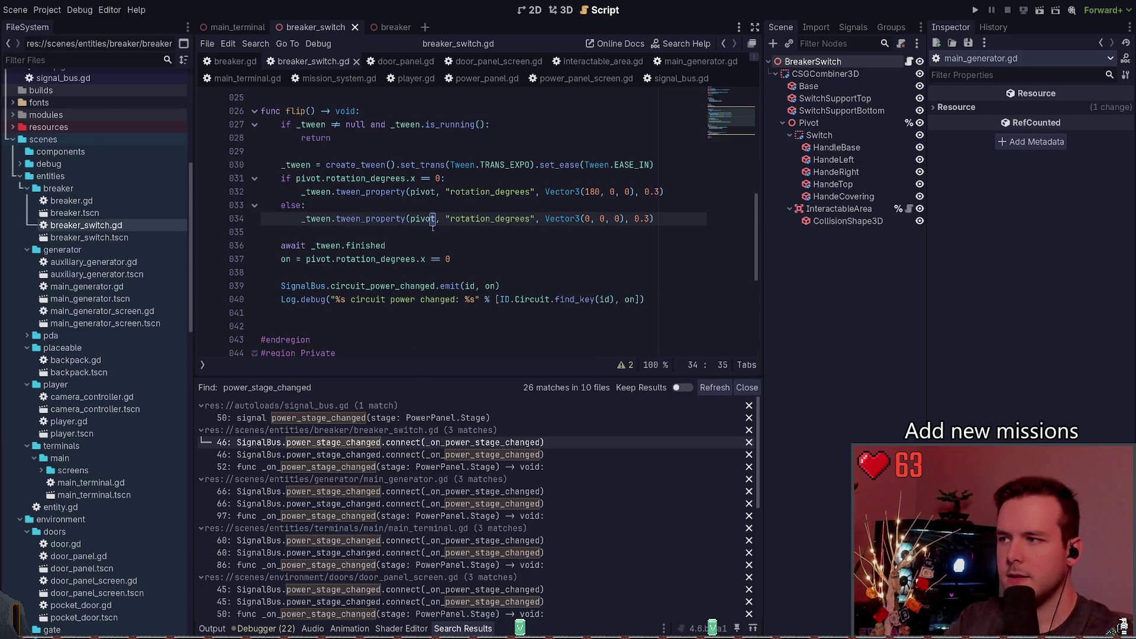
key(Down)
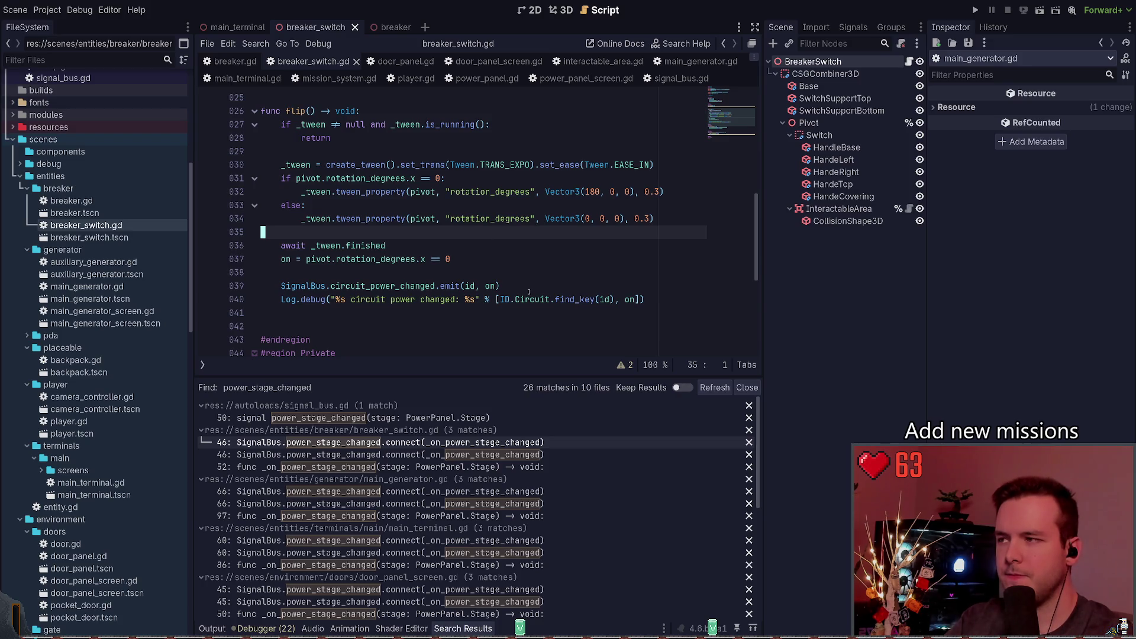
click(402, 62)
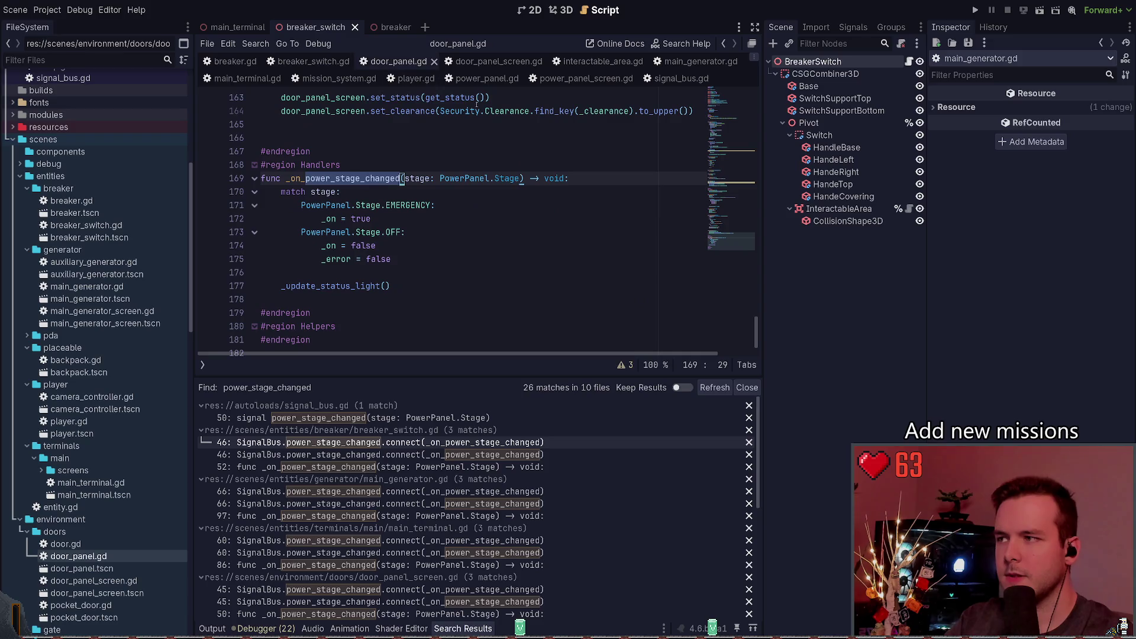
click(407, 190)
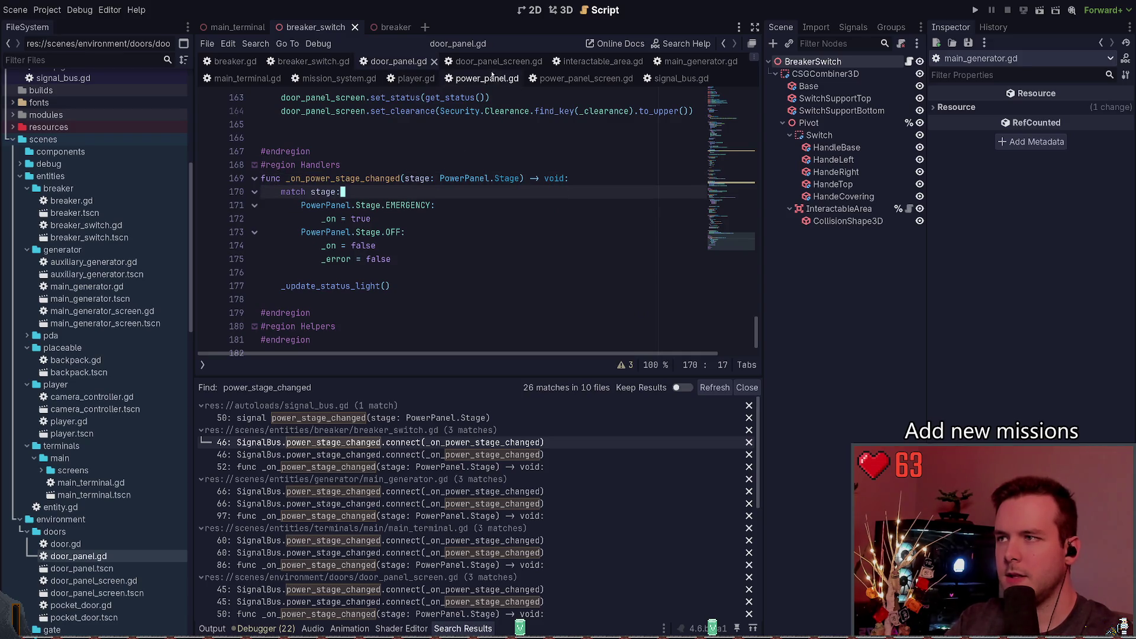
click(314, 61)
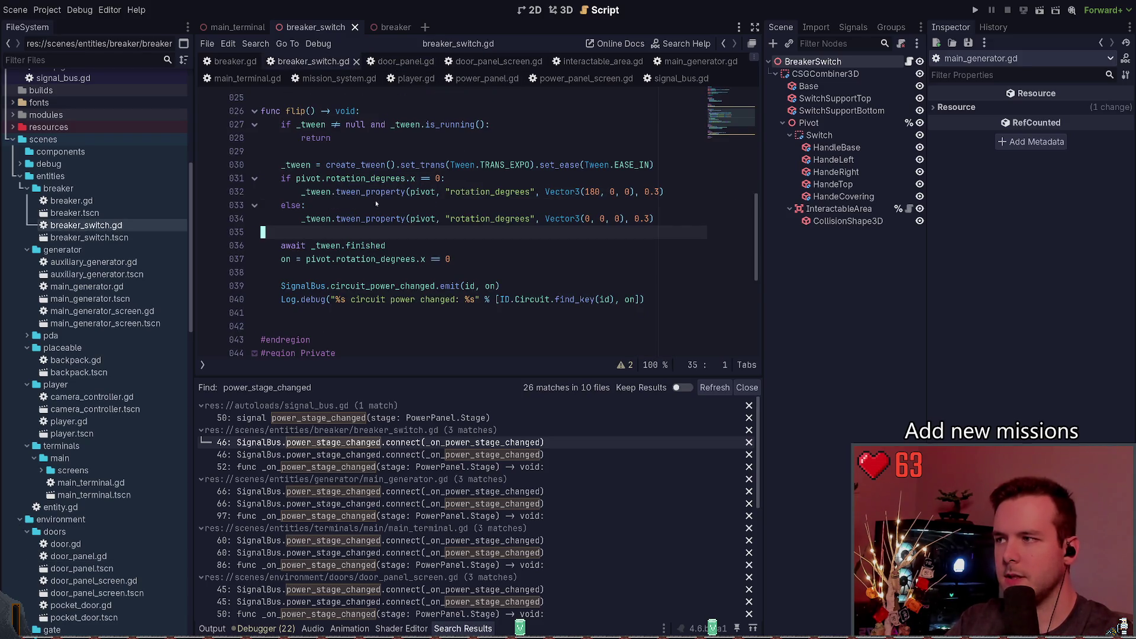
click(390, 28)
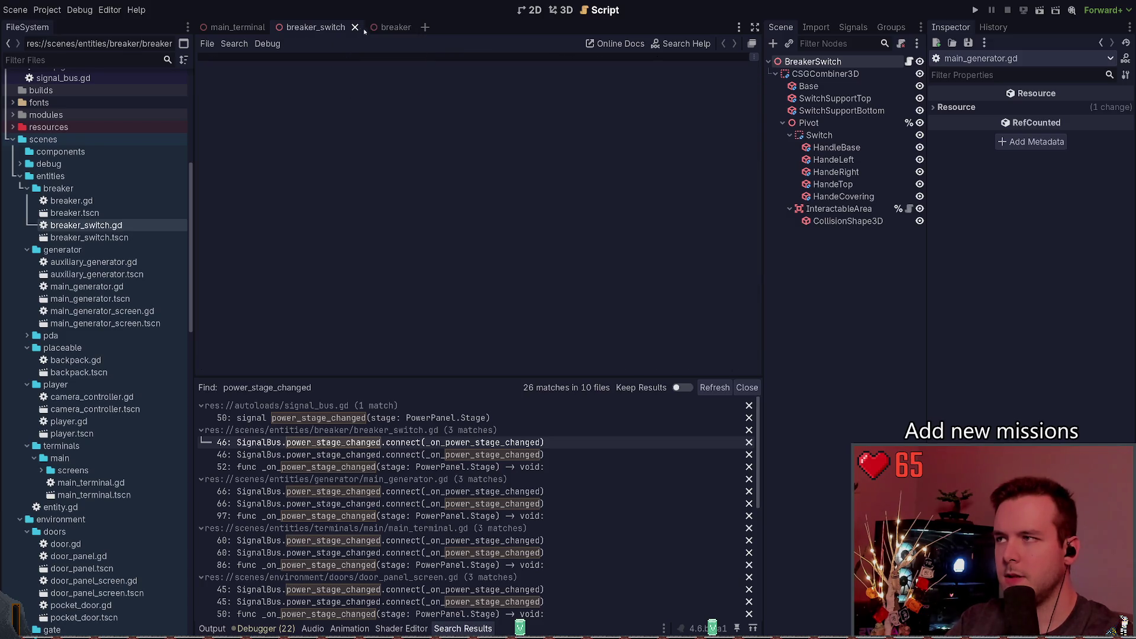
Switch to the main_terminal scene and locate the _connect_signals() call in _ready.
click(328, 28)
click(237, 27)
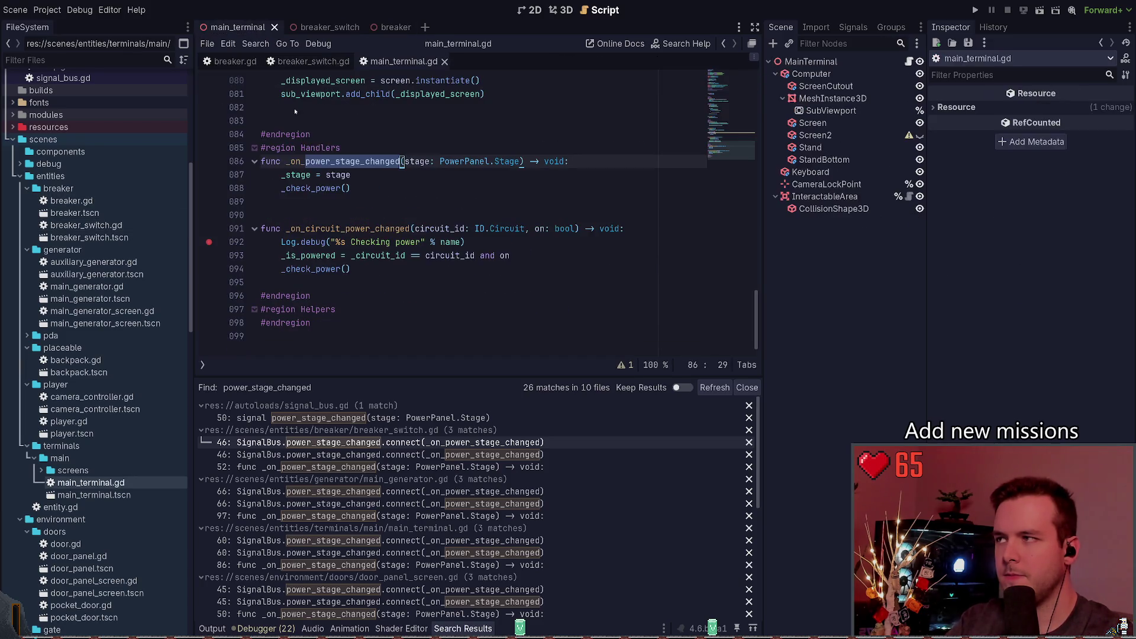
click(360, 185)
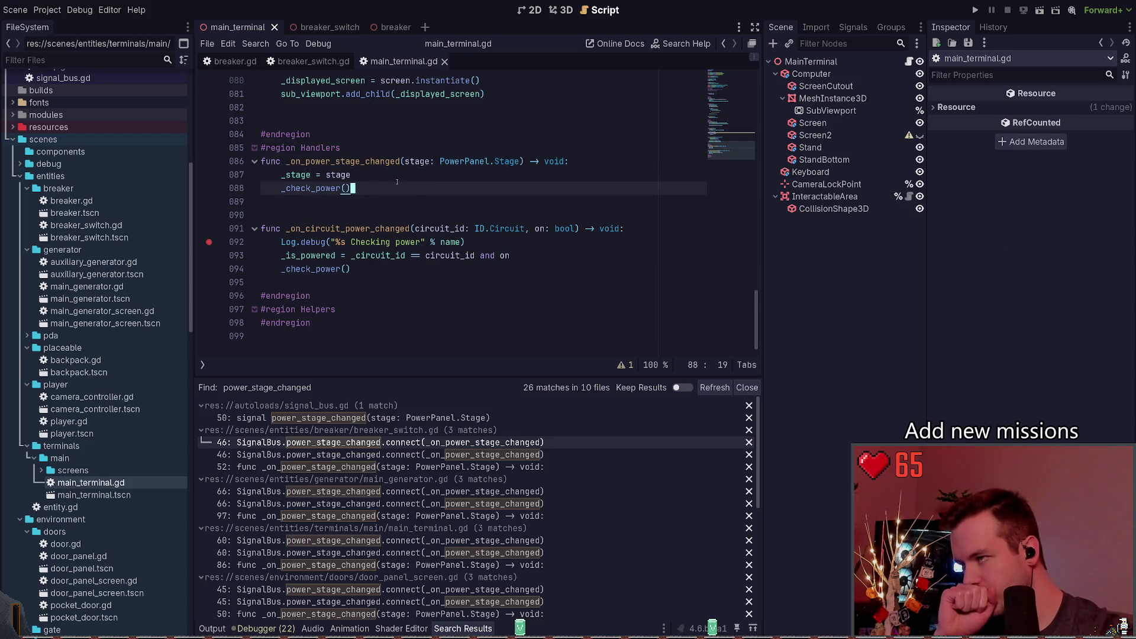
scroll(397, 207, up, 1)
click(388, 220)
scroll(403, 248, up, 20)
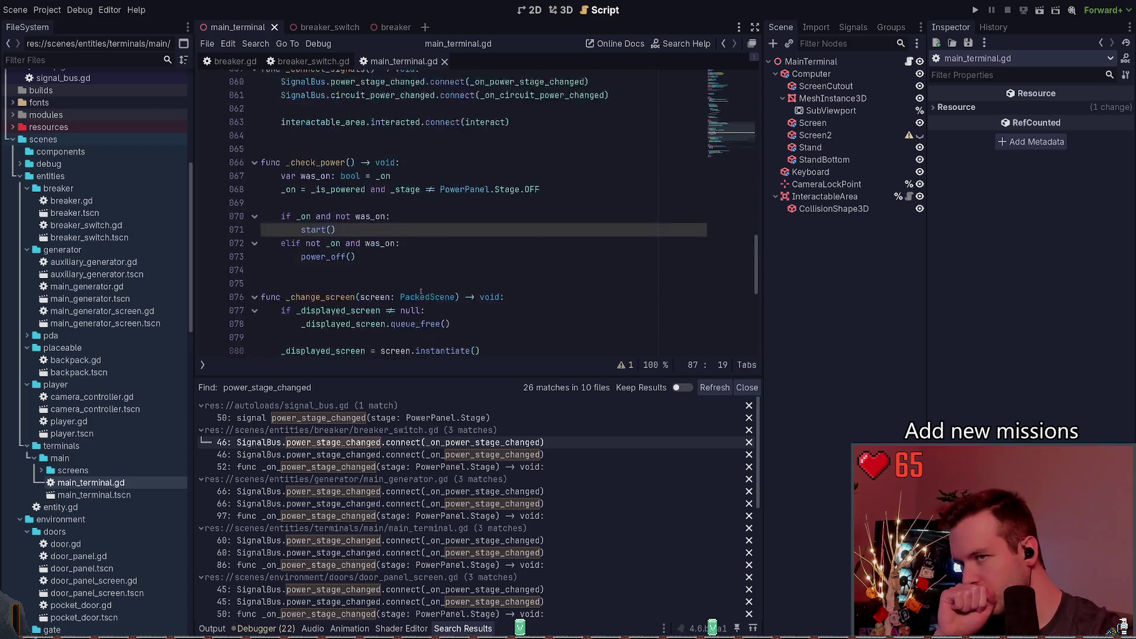
click(390, 269)
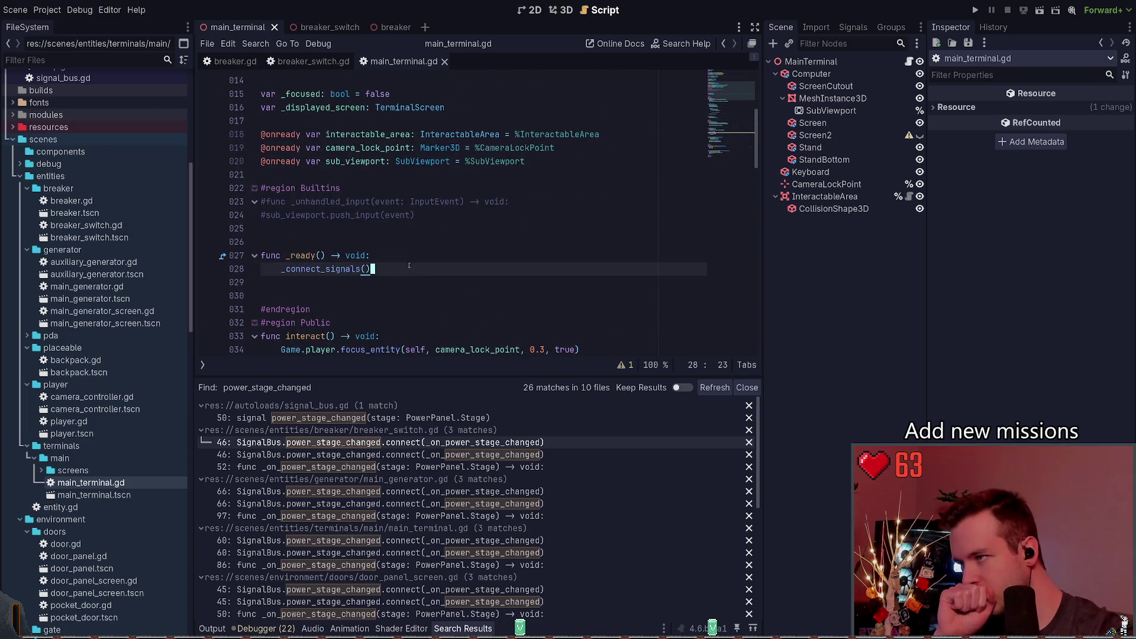
scroll(420, 279, up, 4)
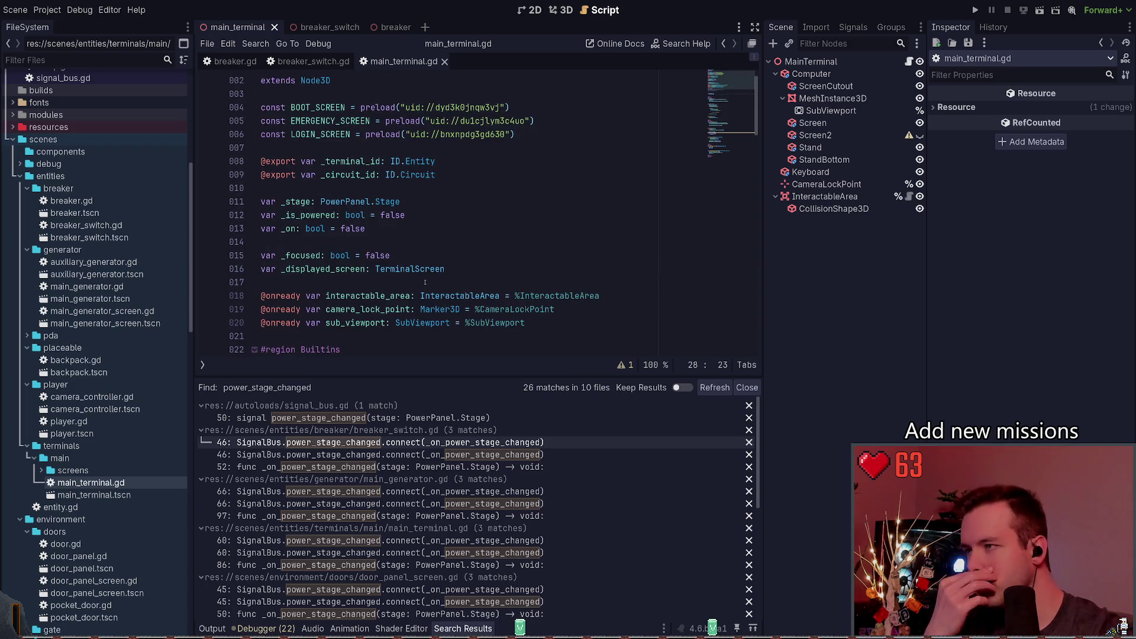
scroll(425, 271, down, 5)
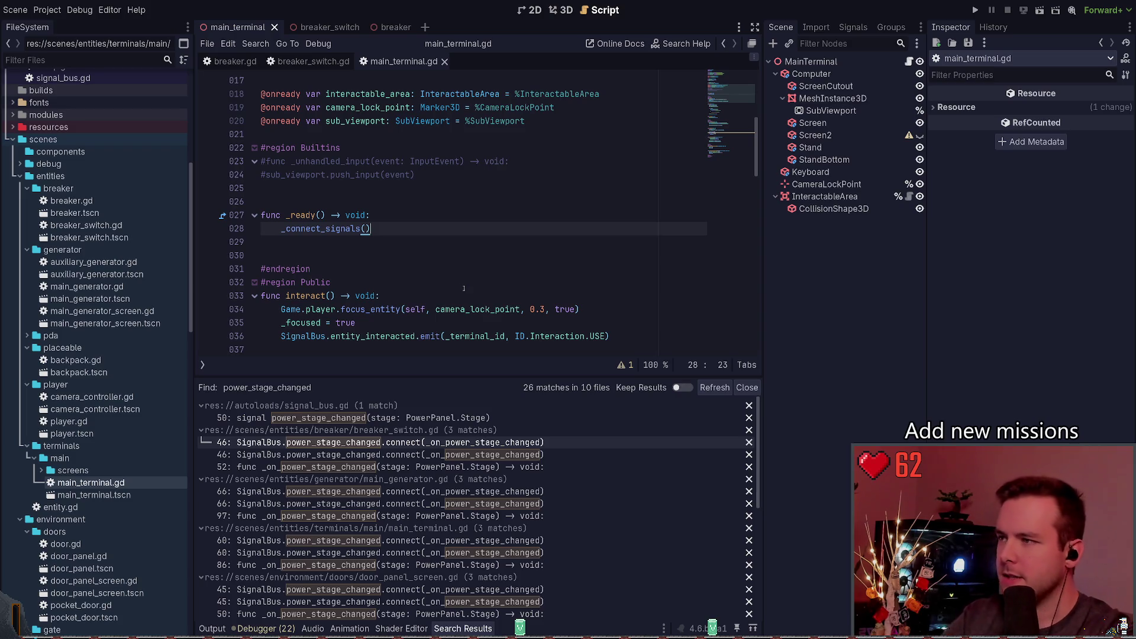
Add '_stage = Game.power_panel.stage' to _ready() and save the script.
text(Ga)
key(Return)
text(Game.)
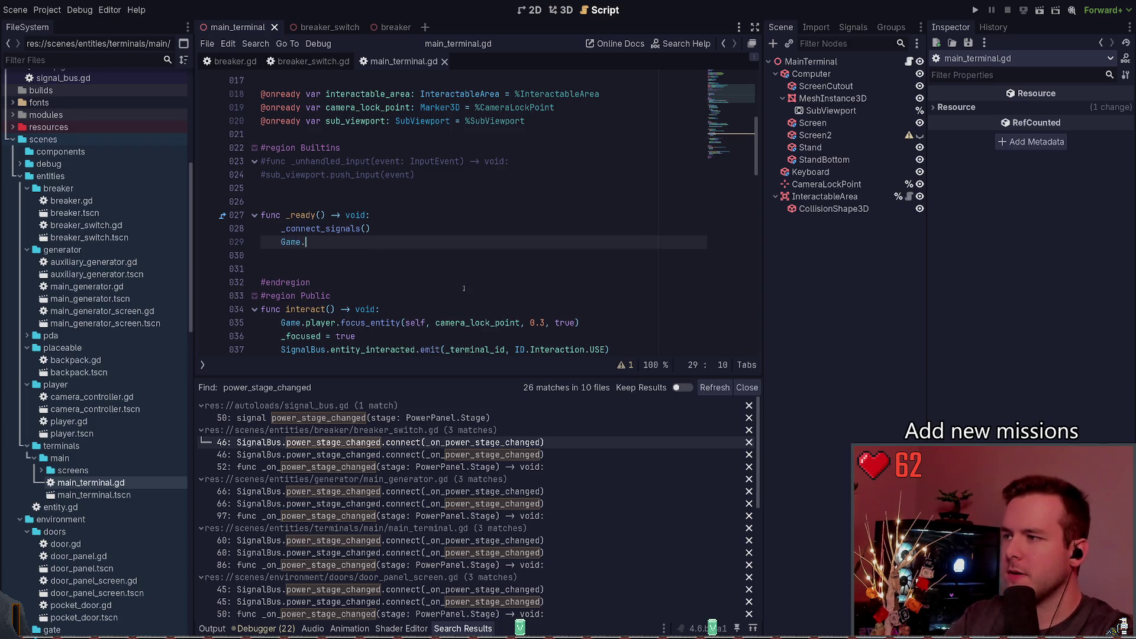
text(power_panel.)
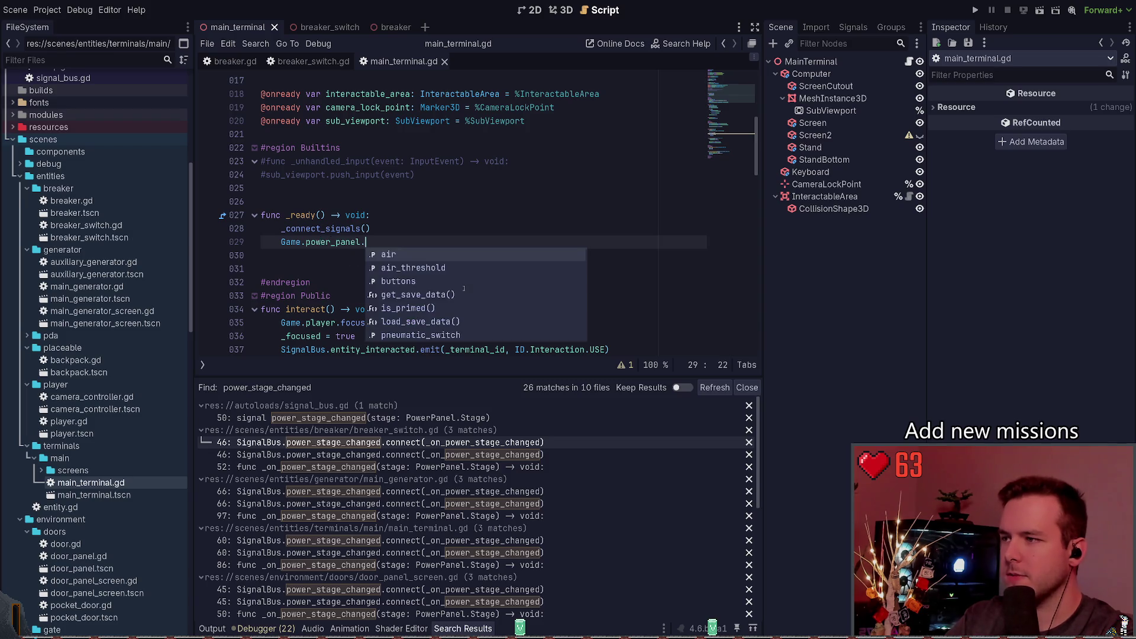
text(stage)
key(Return)
key(Home)
text(_)
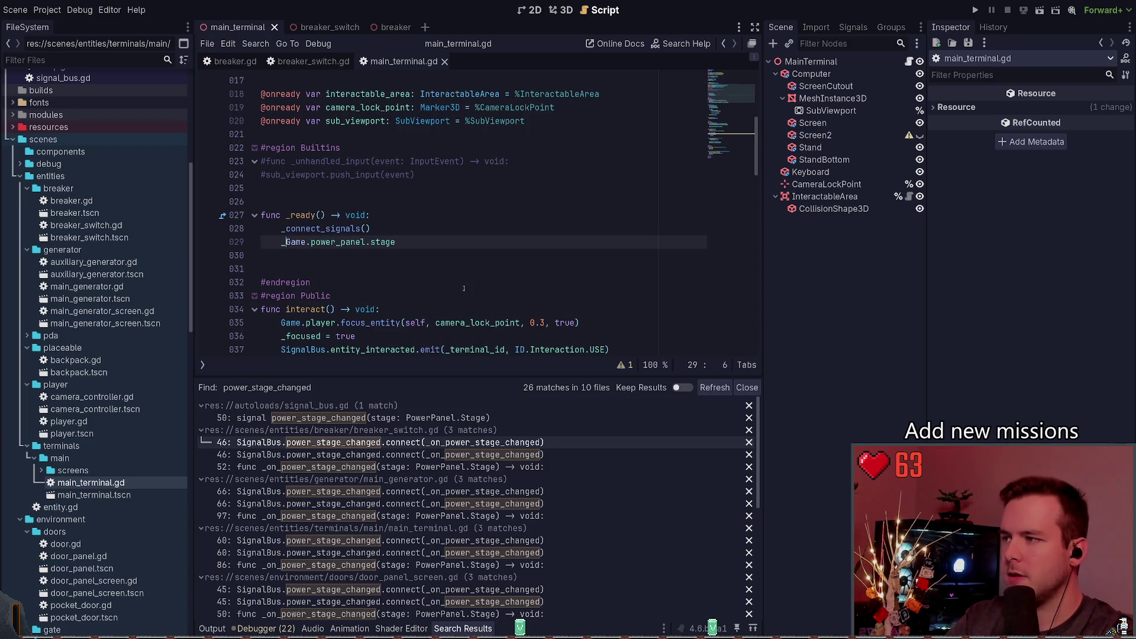
text(stage =)
key(ctrl+s)
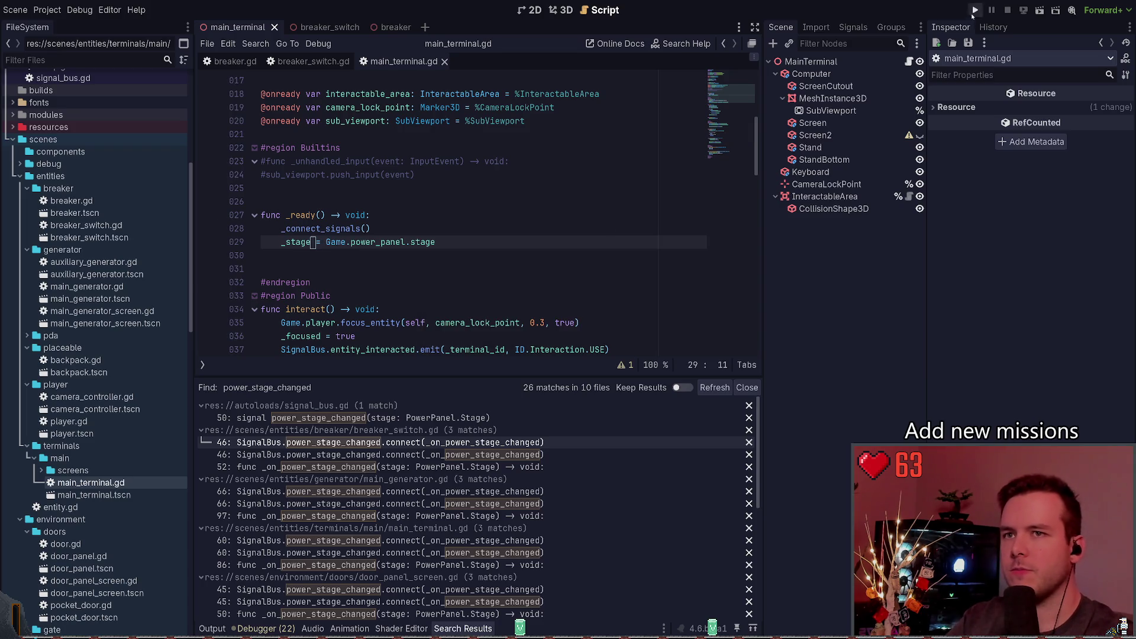
Run the game, note the Nil 'stage' access error, and stop it.
click(975, 10)
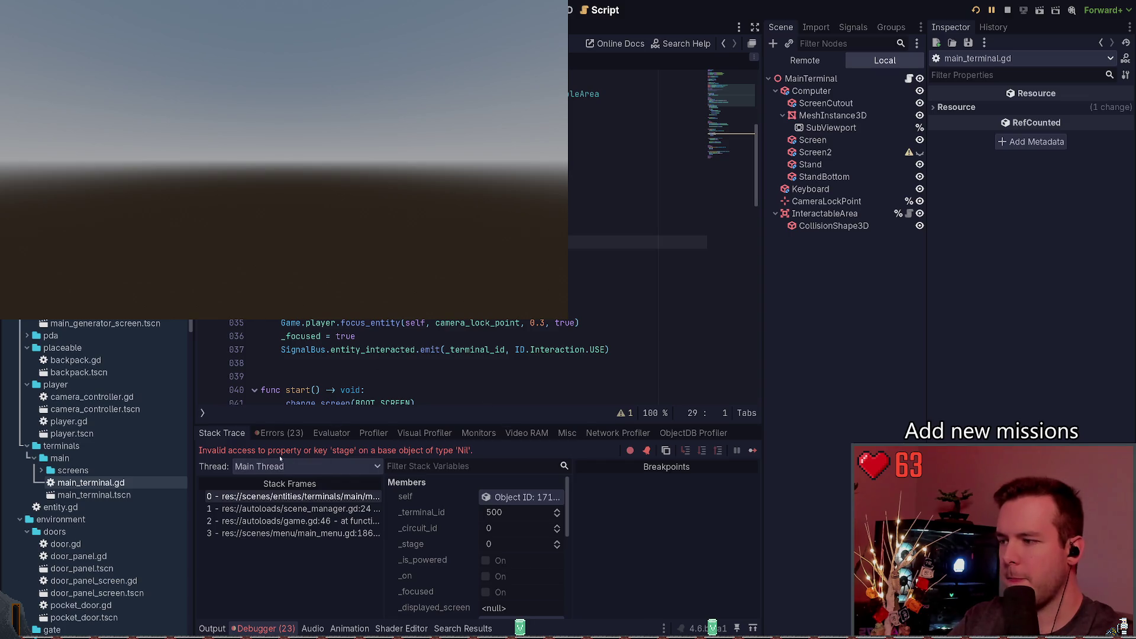
drag(260, 449, 474, 451)
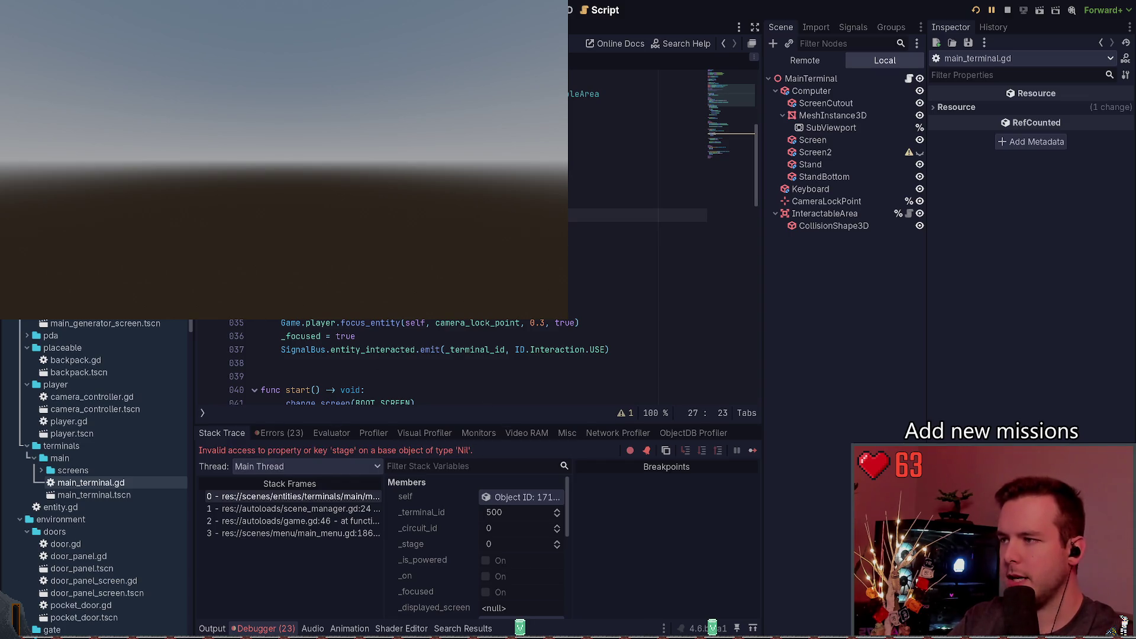
click(417, 242)
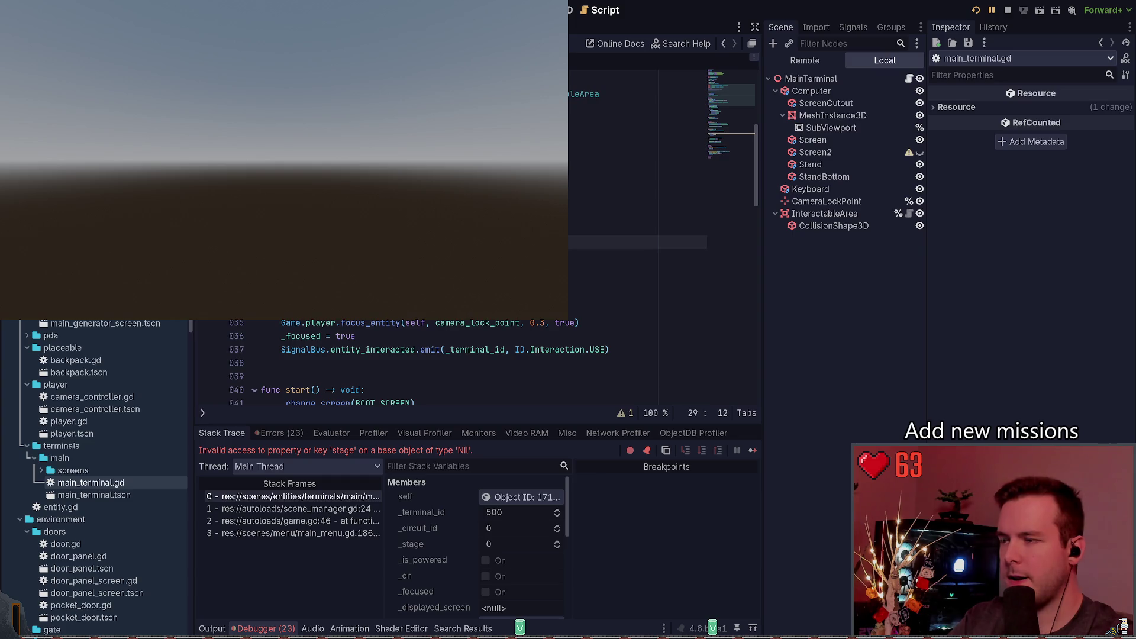
click(1008, 10)
click(403, 234)
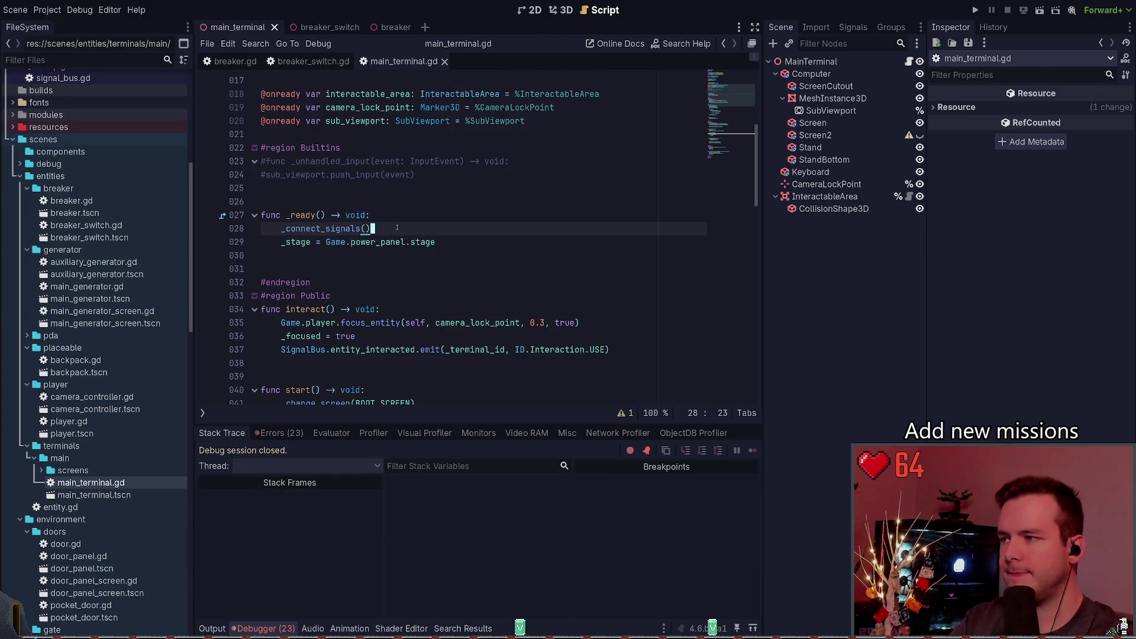
Replace the _stage assignment in _ready with a set_deferred call setting _stage from power_panel.stage, and save.
key(Return)
text(set_def)
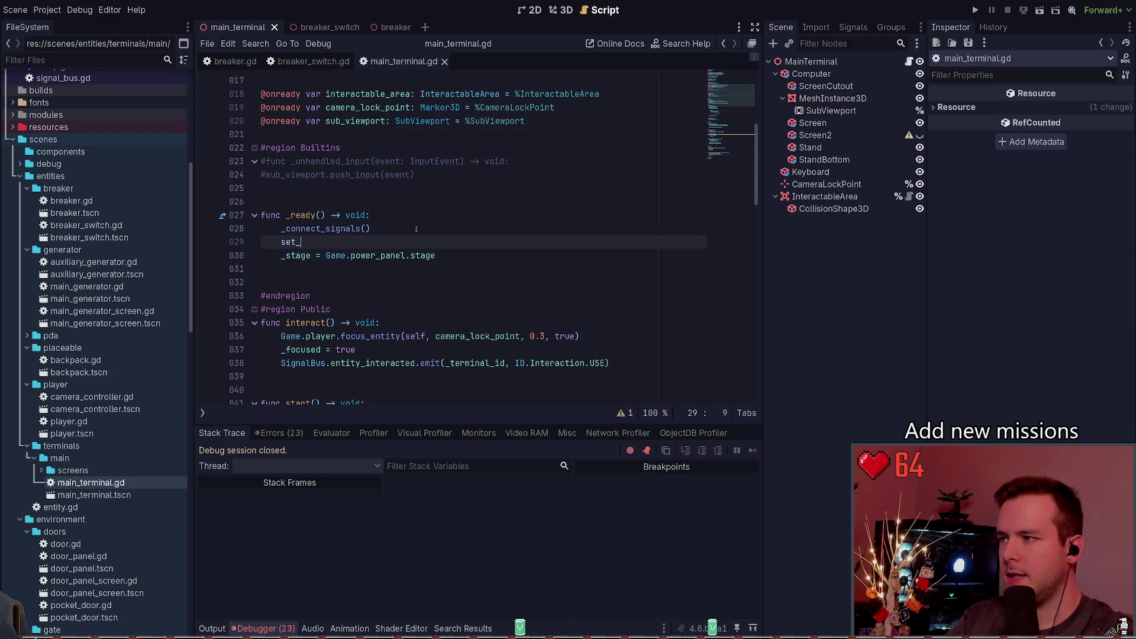
key(Down)
key(Return)
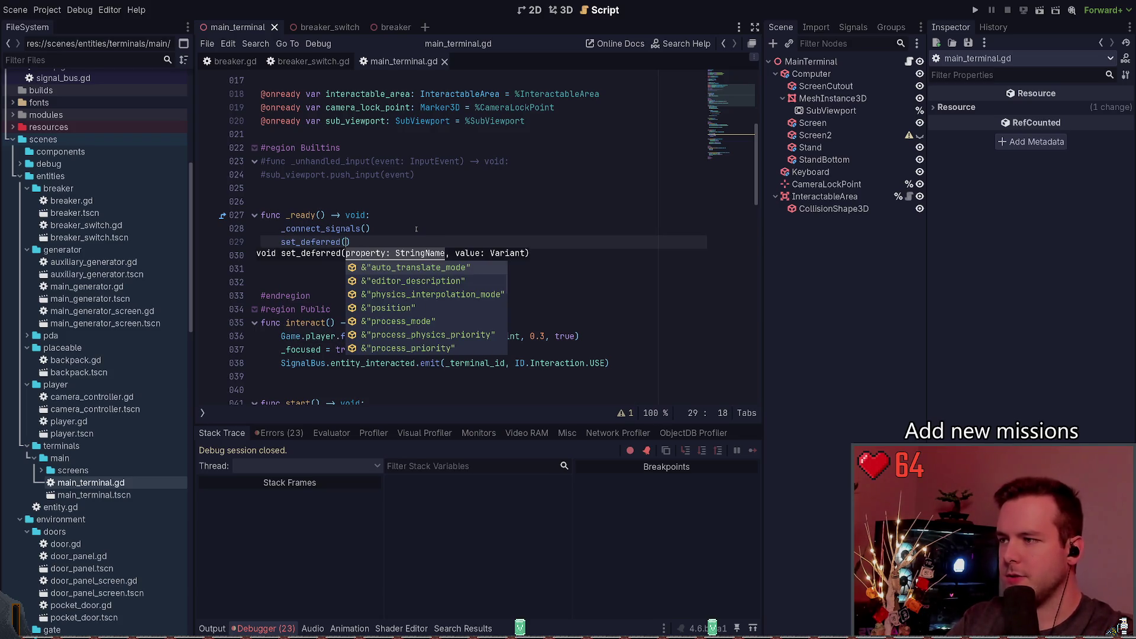
text("st)
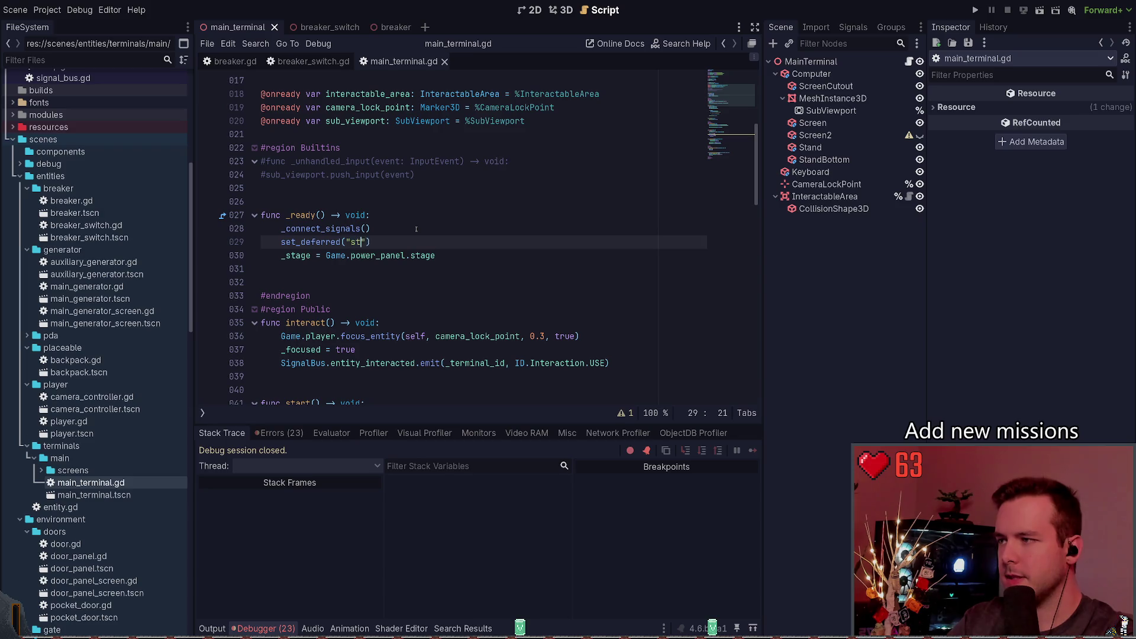
key(Return)
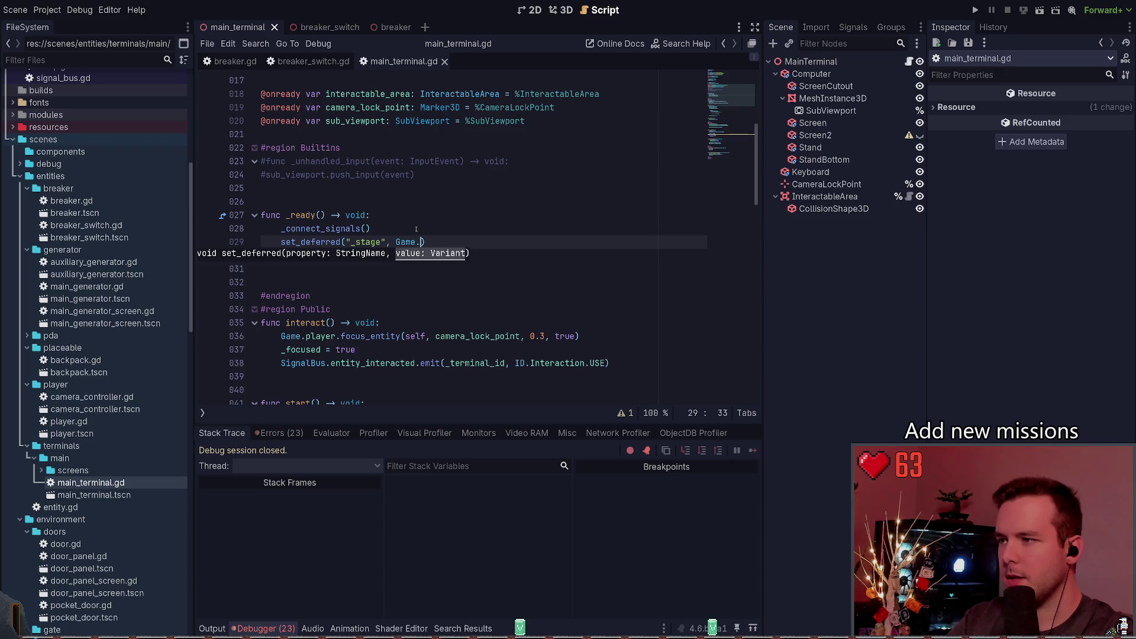
text(po)
key(Return)
text(.st)
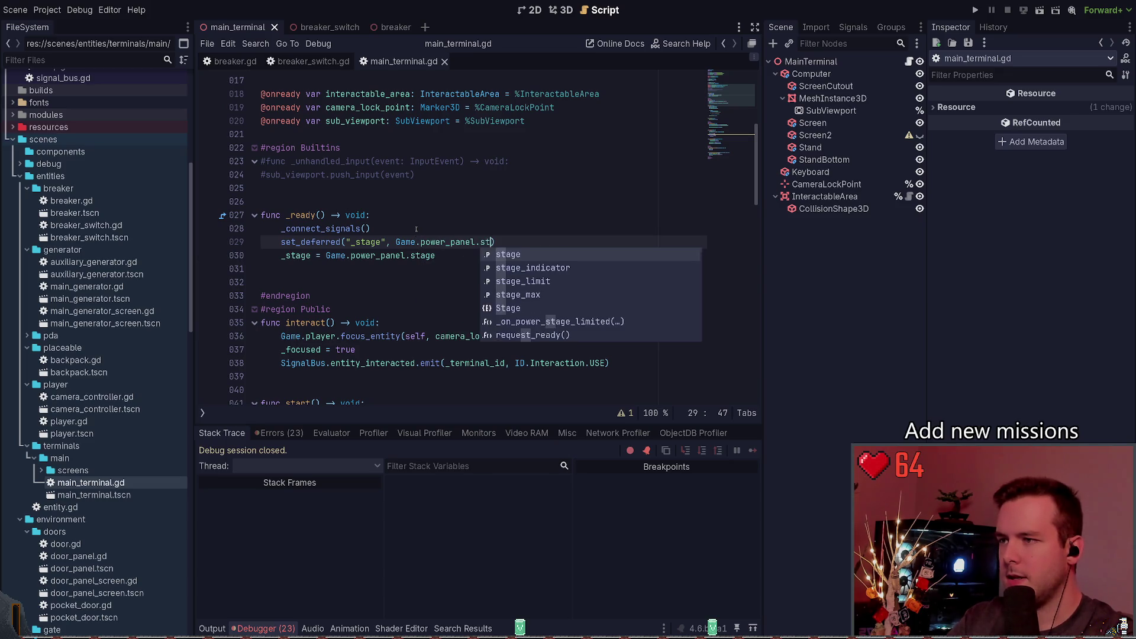
key(Return)
key(Down)
key(ctrl+shift+k)
key(ctrl+s)
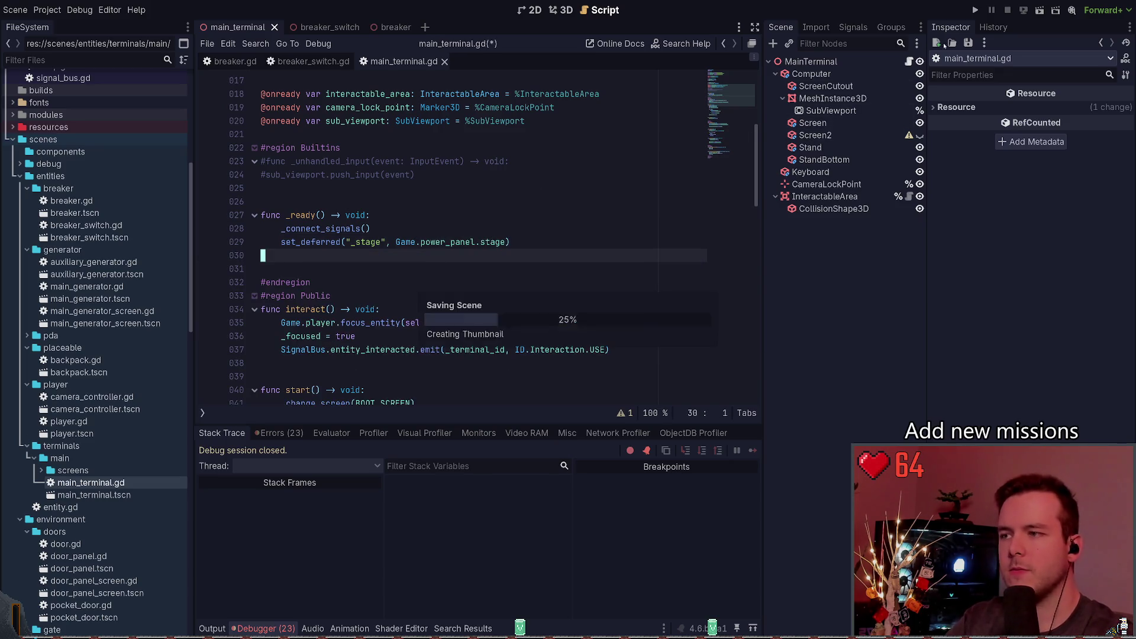
Rerun the game, stop it, and review the _ready invalid-access error in Debugger and Output.
key(F5)
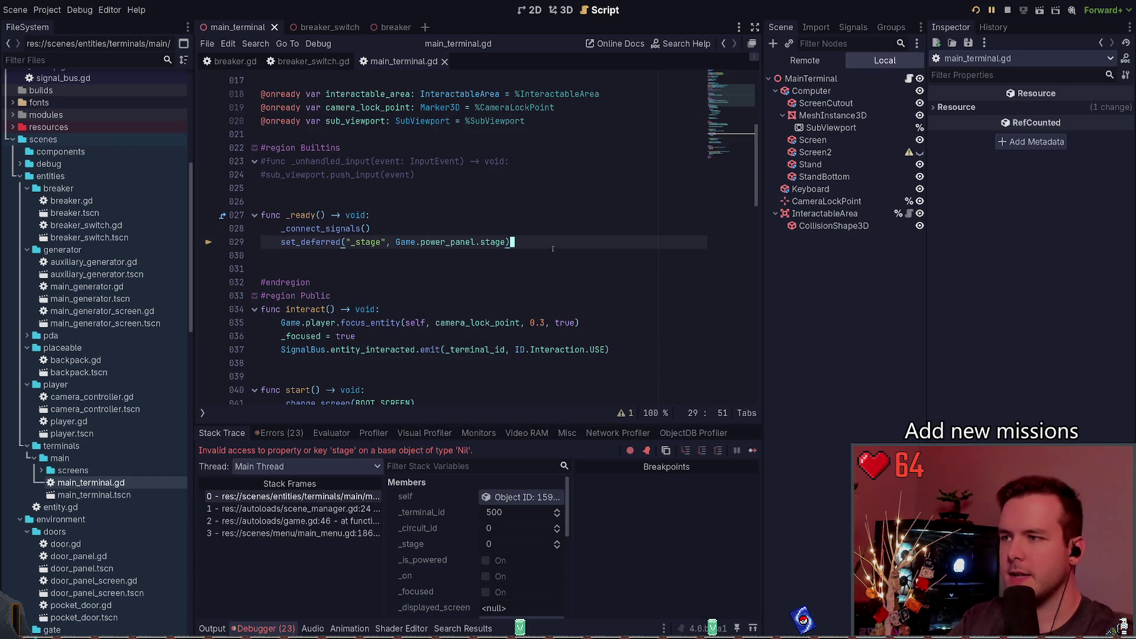
drag(510, 242, 261, 242)
click(1008, 10)
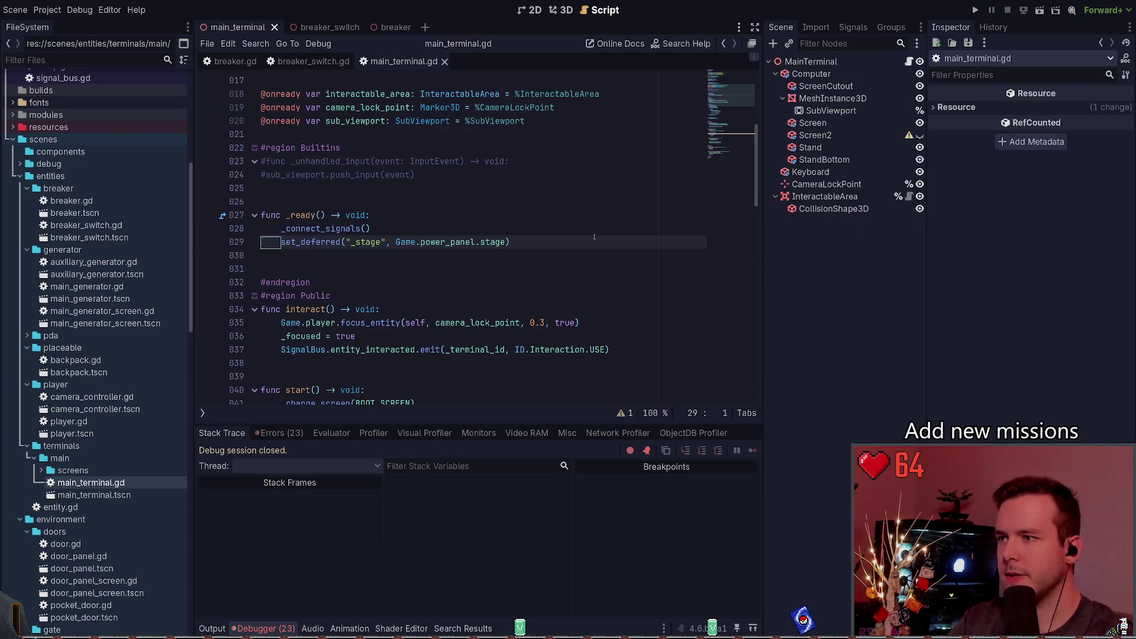
click(595, 240)
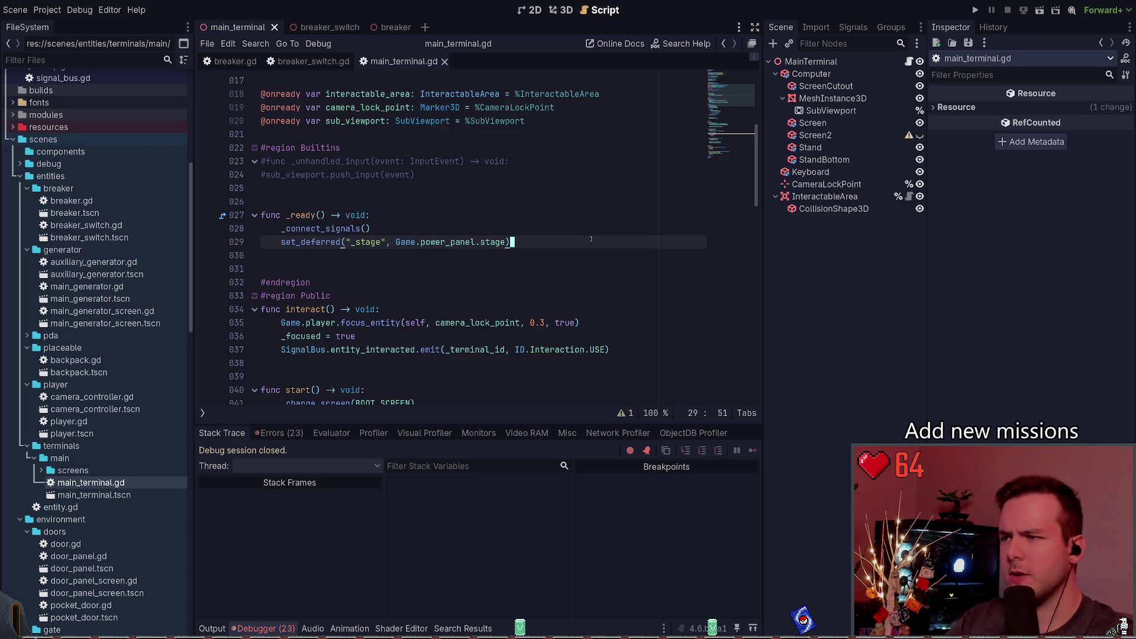
click(282, 433)
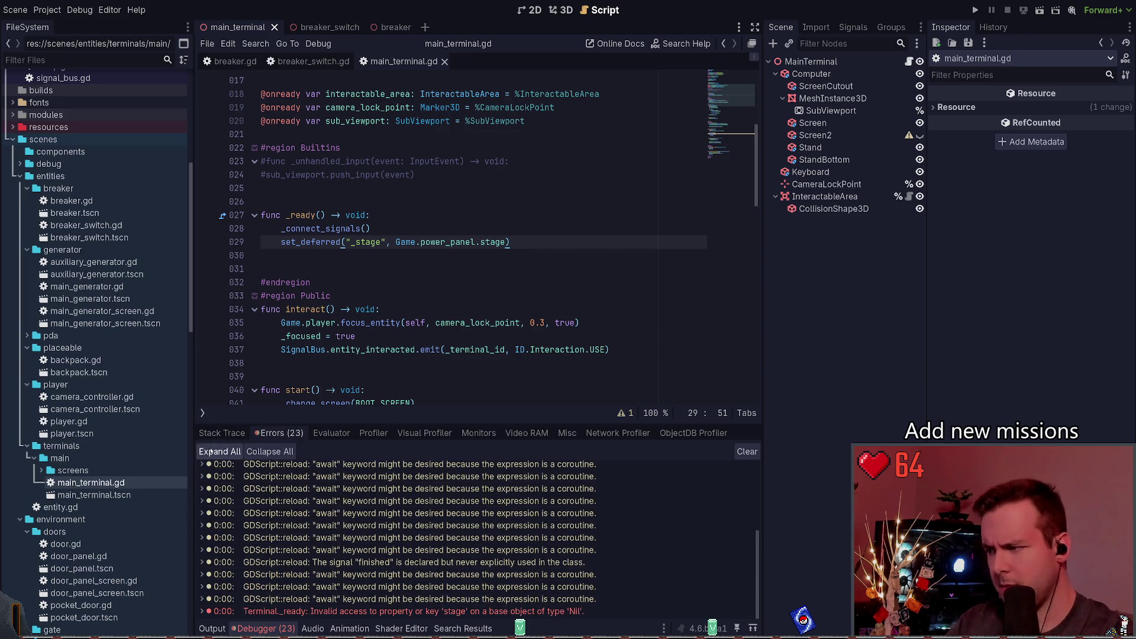
click(222, 433)
click(211, 623)
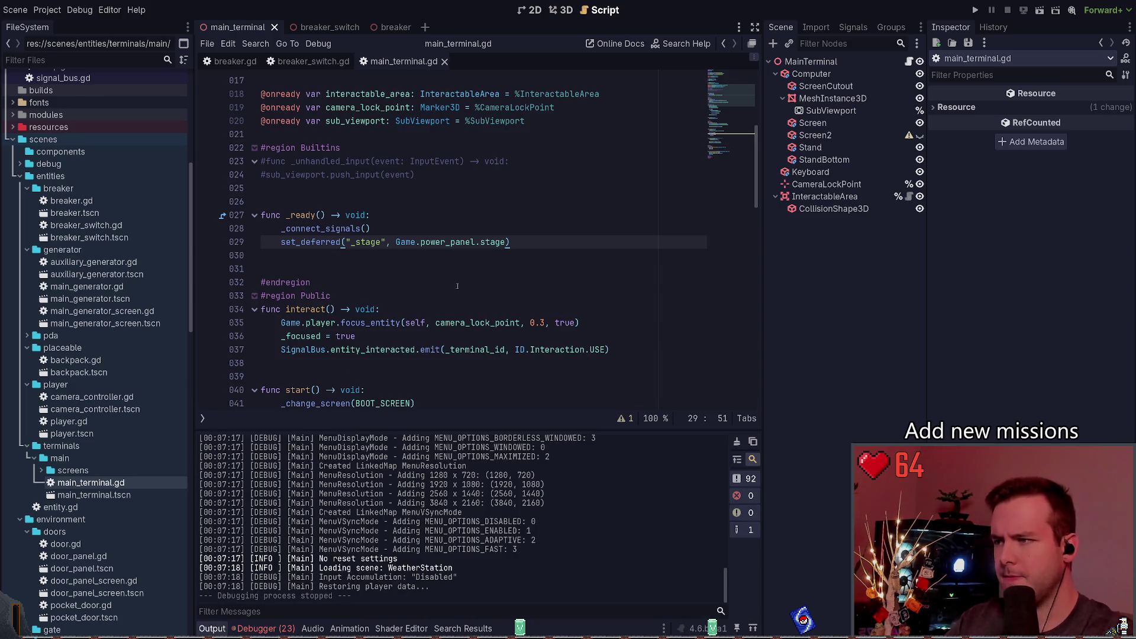
Delete the set_deferred line from _ready and relaunch the game.
key(ctrl+shift+k)
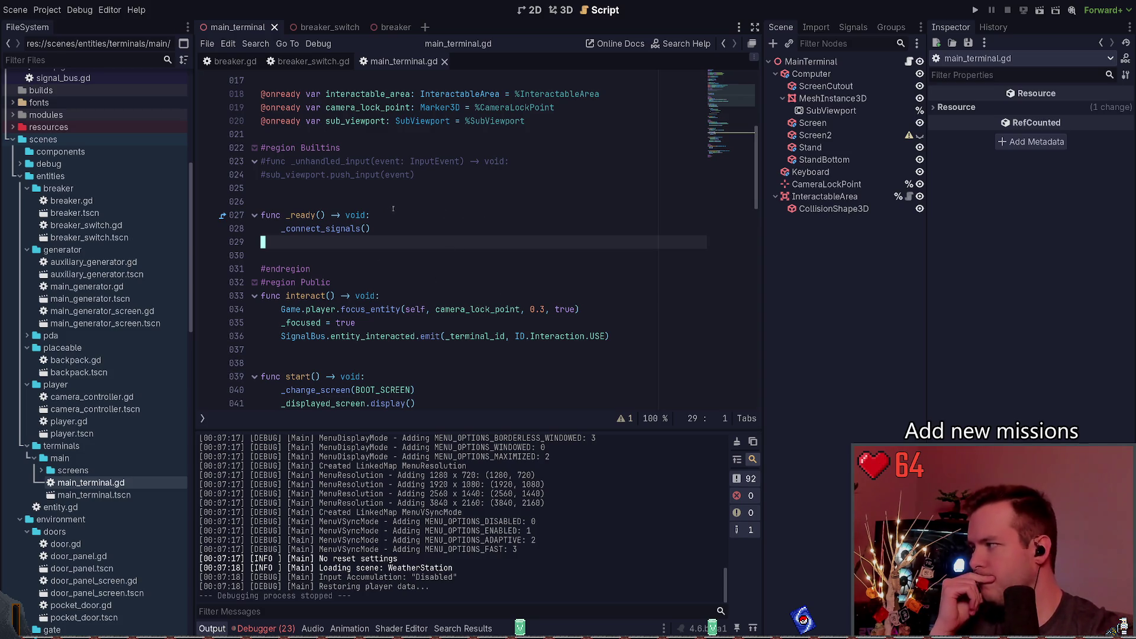
drag(415, 176, 200, 158)
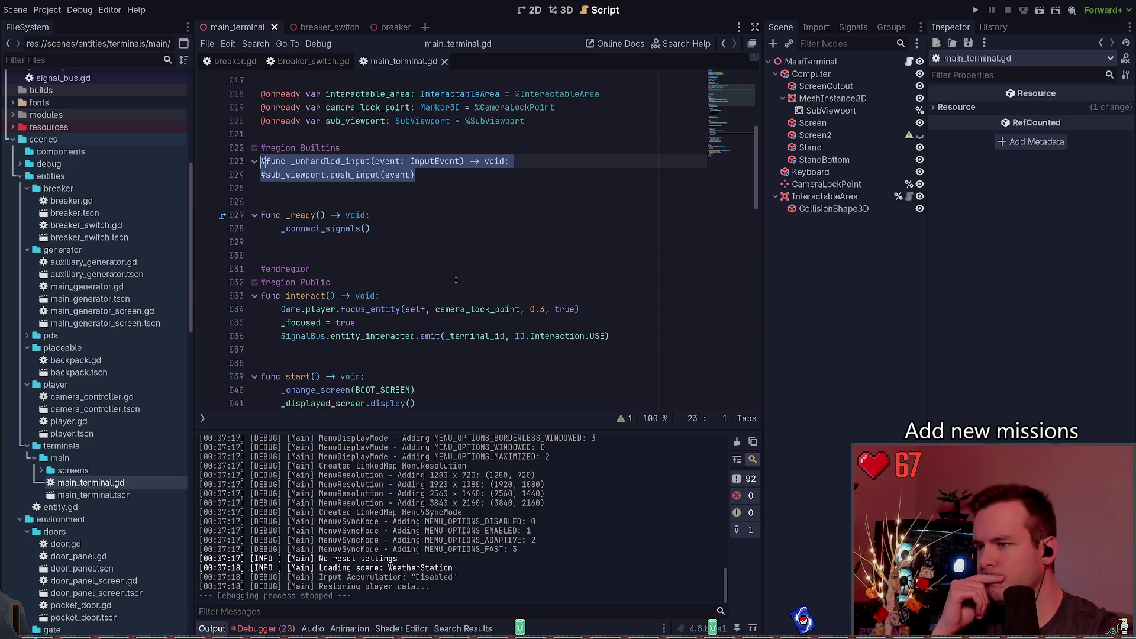
click(602, 305)
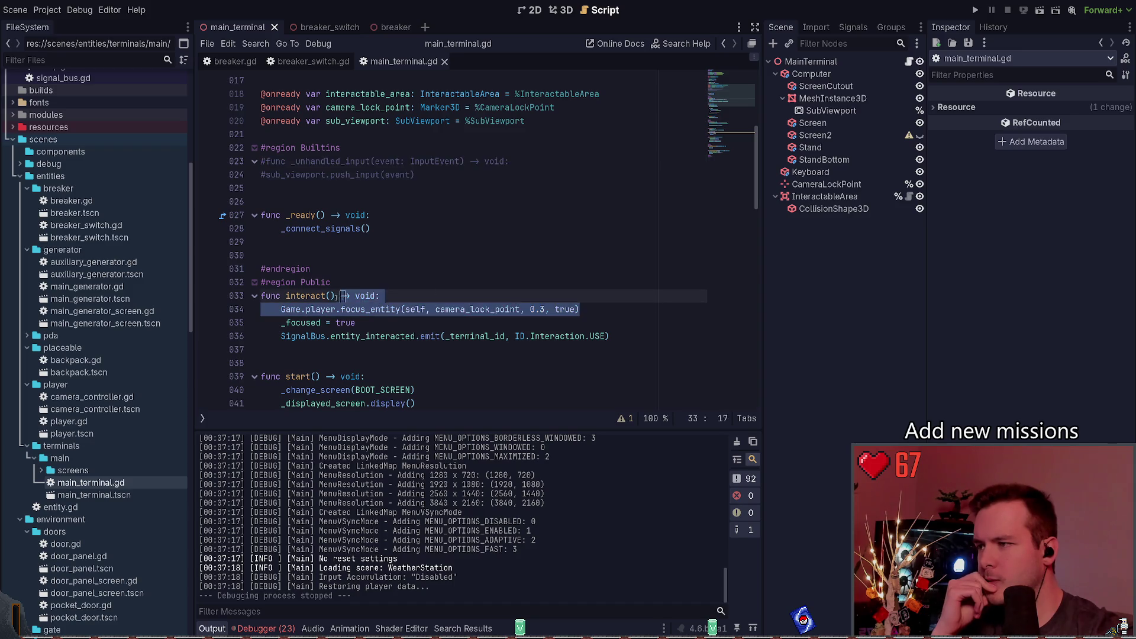
click(663, 188)
click(976, 10)
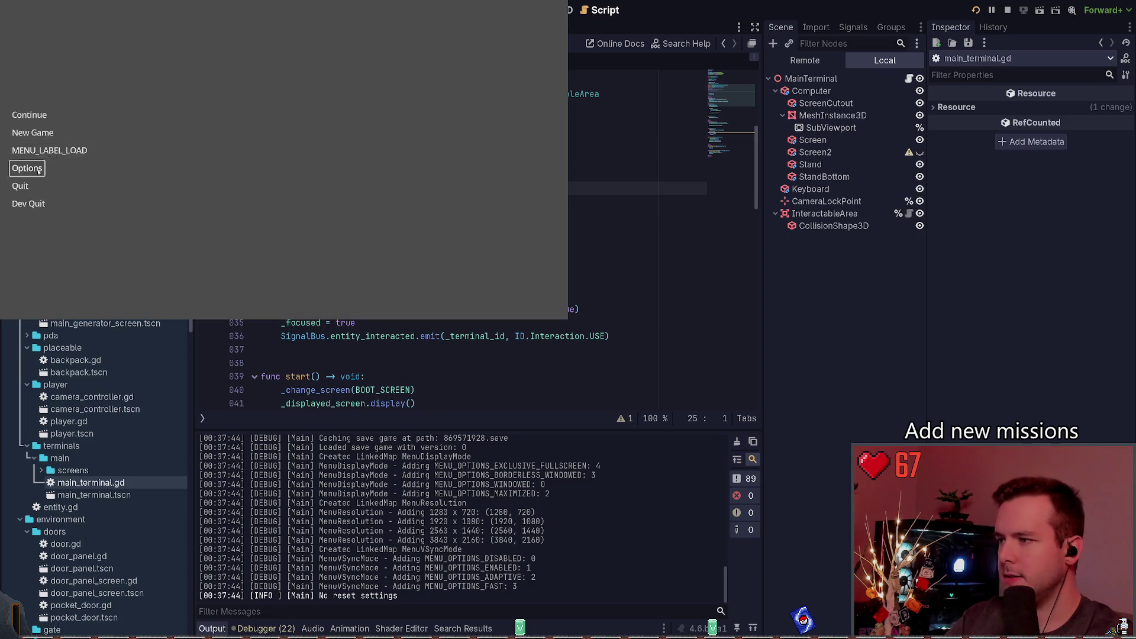
Set the game's video display mode to Borderless Windowed and save the settings.
click(27, 170)
click(27, 170)
click(27, 169)
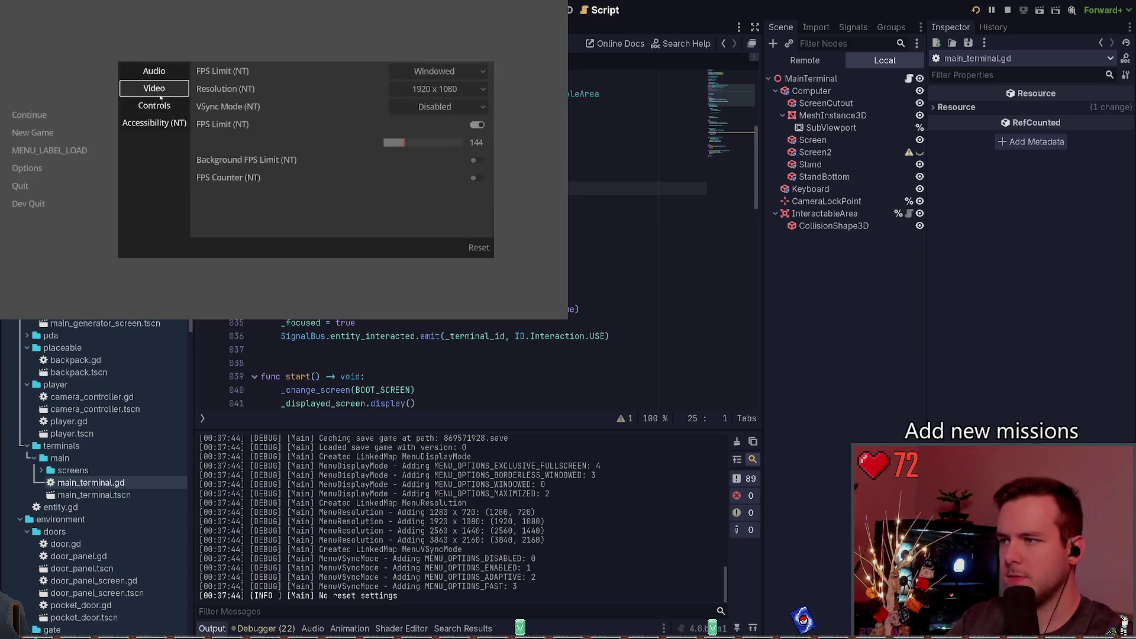
click(436, 66)
click(436, 99)
key(Left)
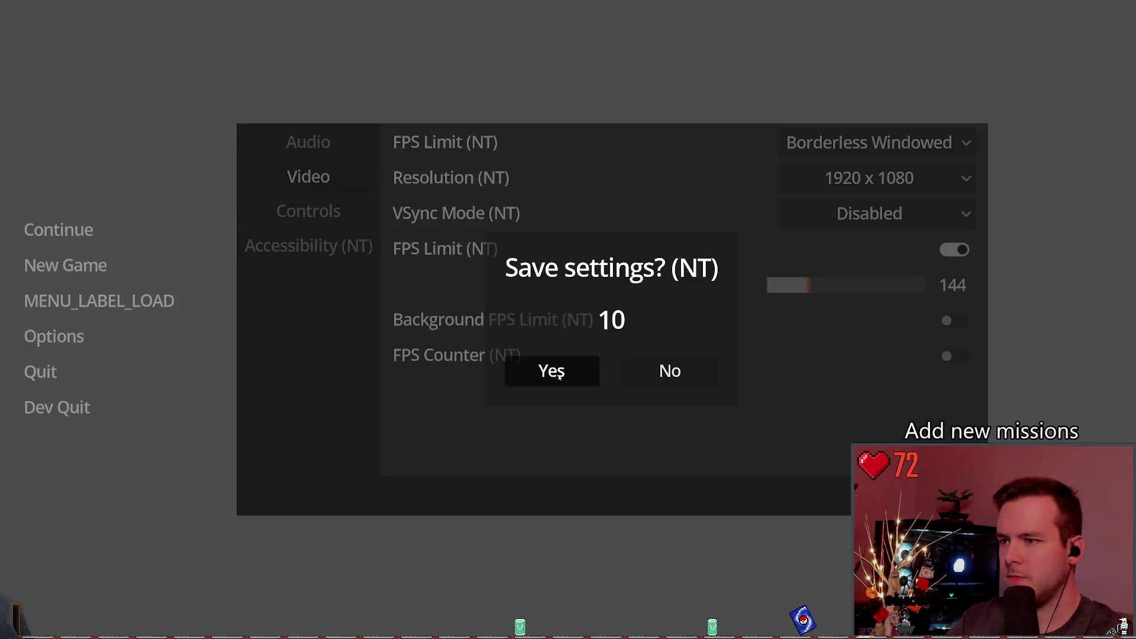
key(Return)
Continue the saved game, walk to the wall monitor, and stop the playtest.
key(Escape)
key(Return)
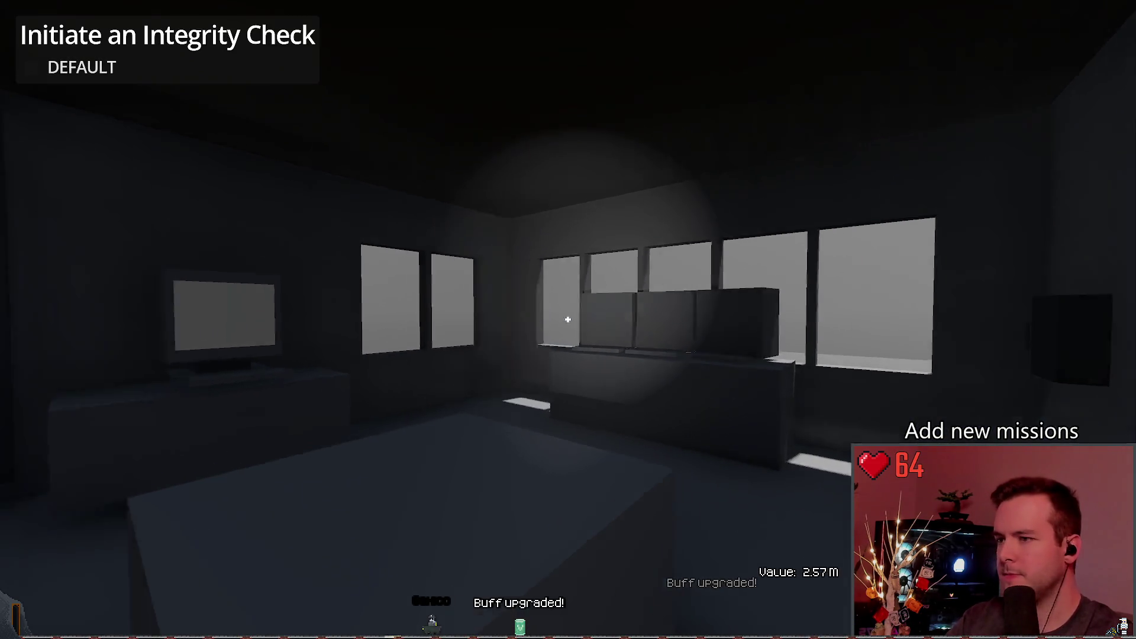
key(w)
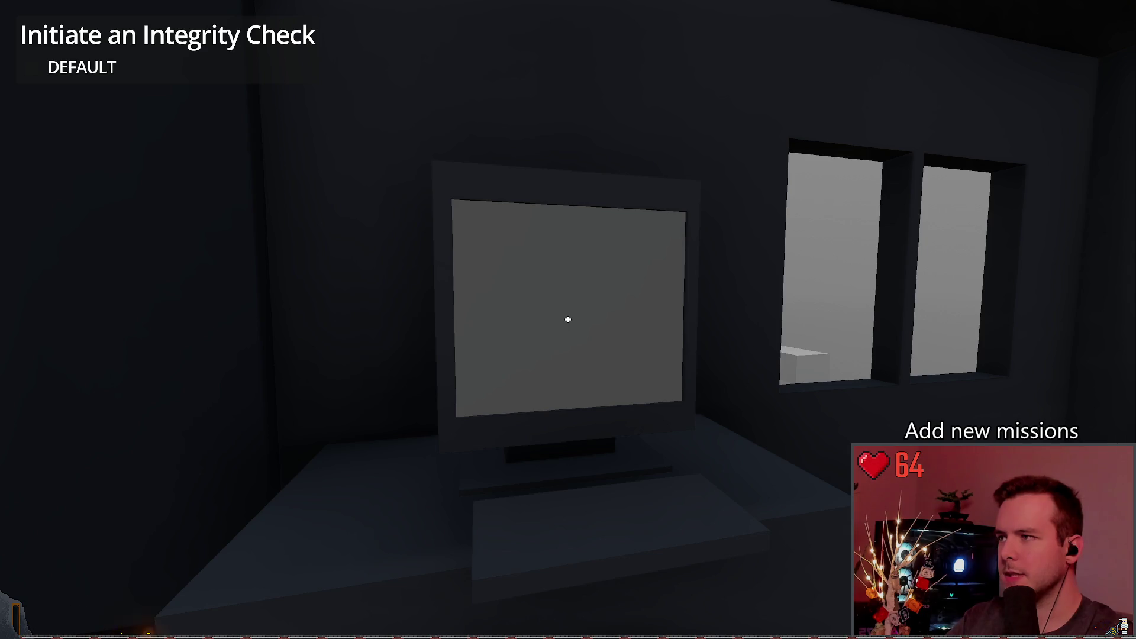
key(F8)
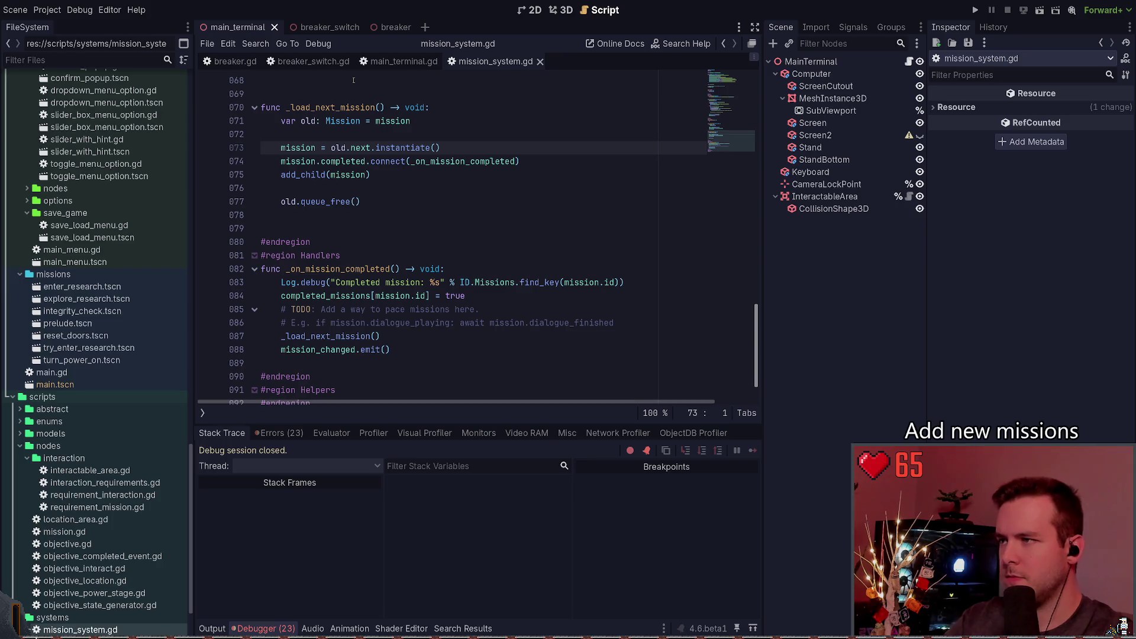
Quick-open the integrity_check mission scene.
key(ctrl+shift+o)
text(inte)
key(Return)
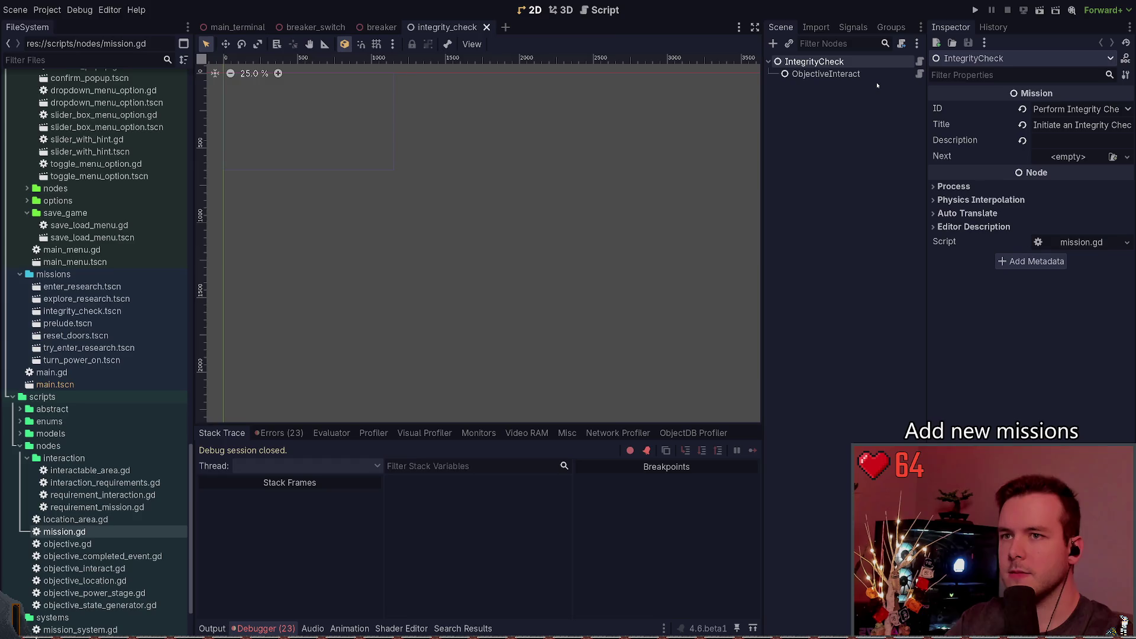
Add an ObjectiveLocation child with ID Building Tower and run the game.
key(ctrl+a)
text(obj)
key(Down)
key(Down)
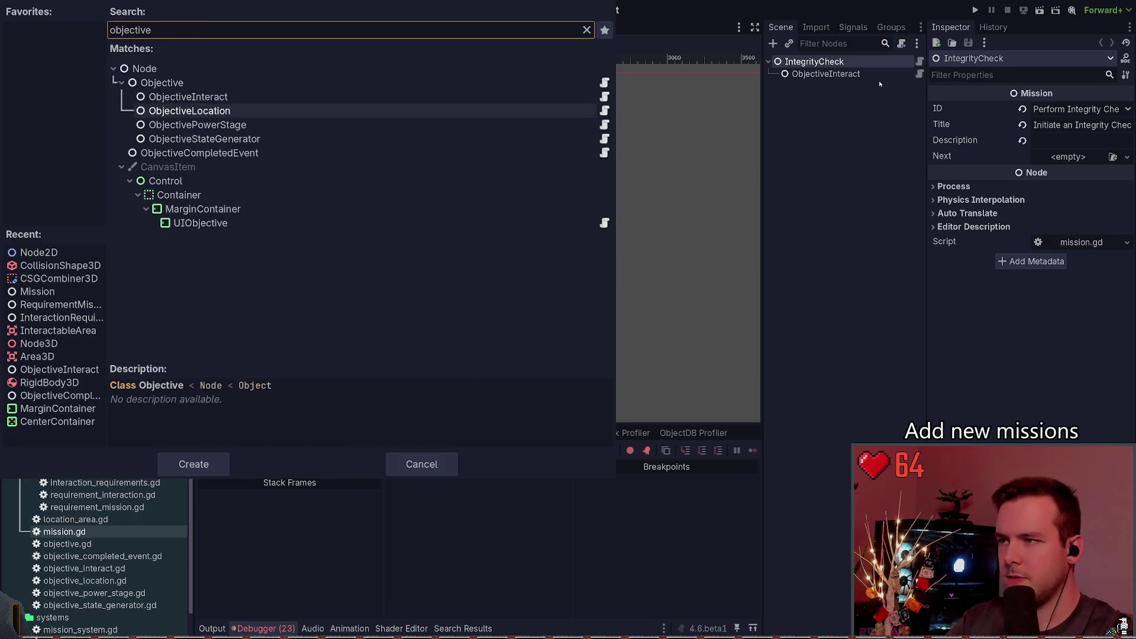
key(Return)
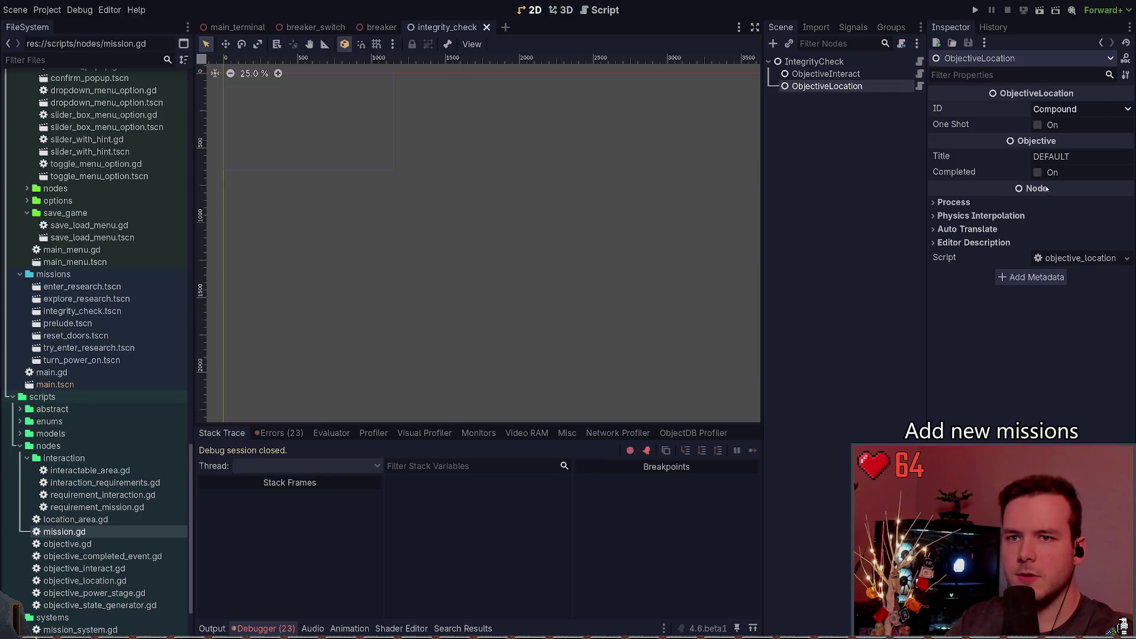
click(1045, 188)
key(F5)
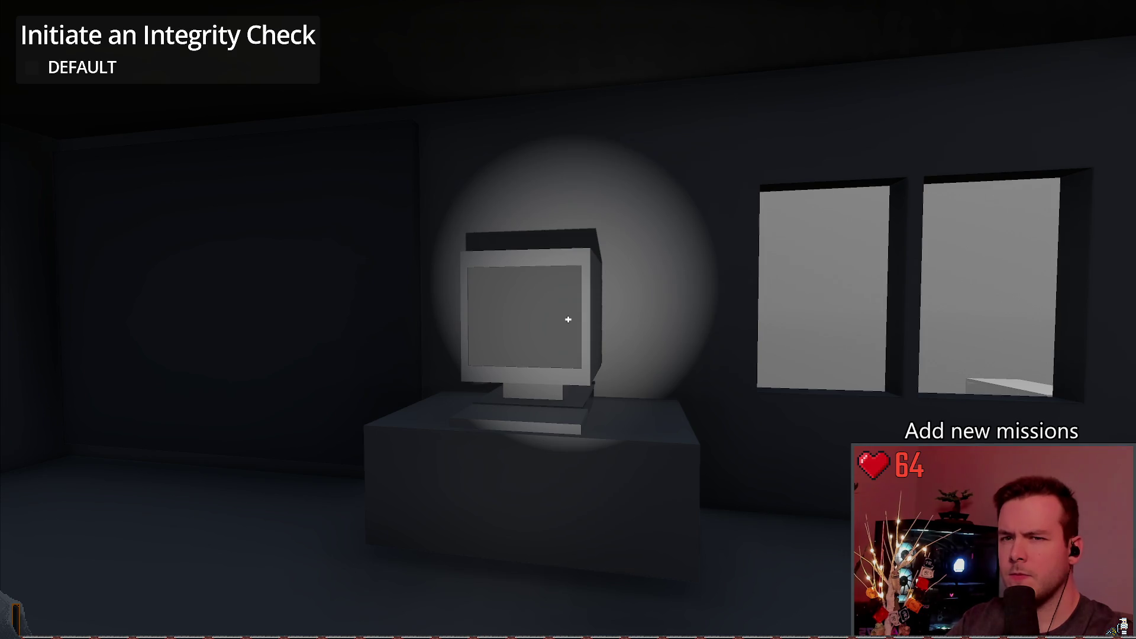
Walk up to the computer monitor in-game and open the saved games list.
key(w)
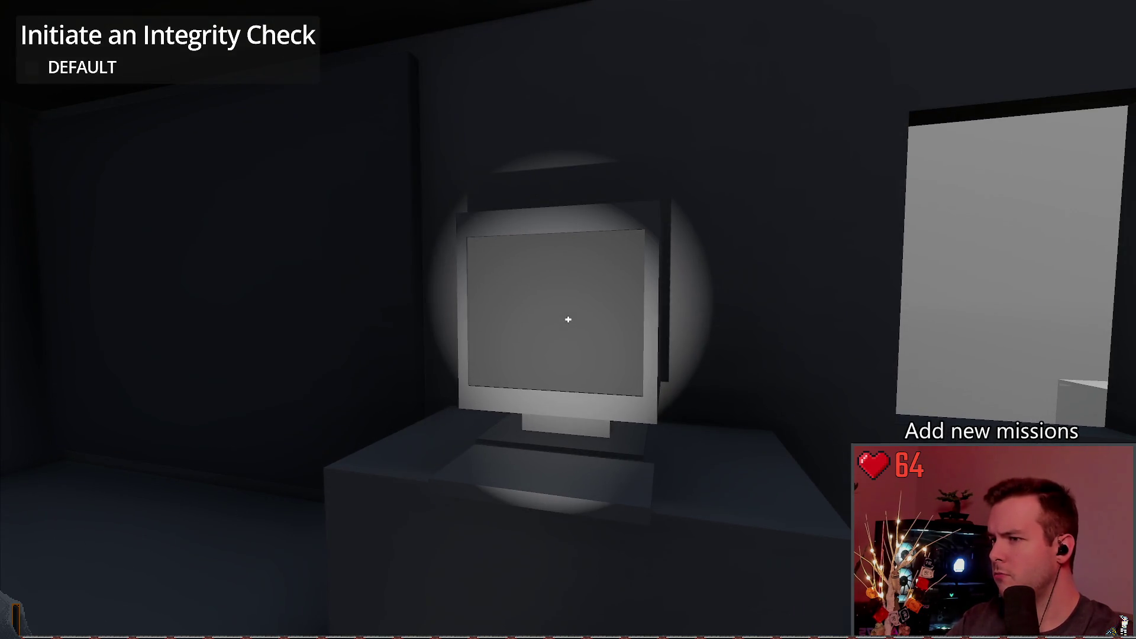
key(alt+Tab)
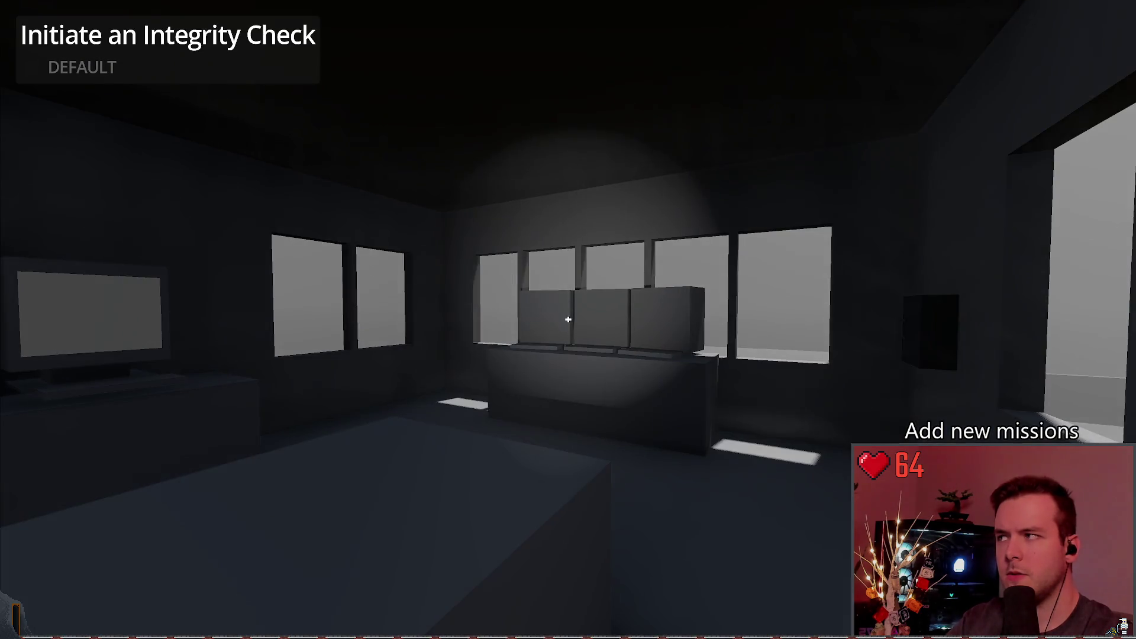
key(Escape)
click(97, 301)
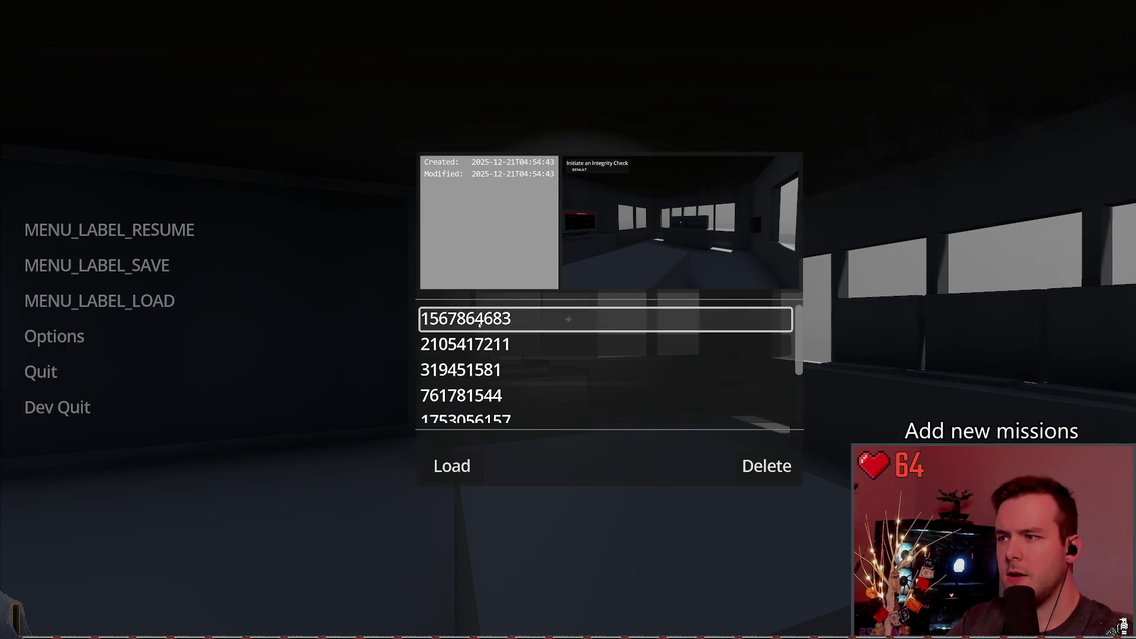
Load the top save slot, then quit the game back to the editor.
click(484, 341)
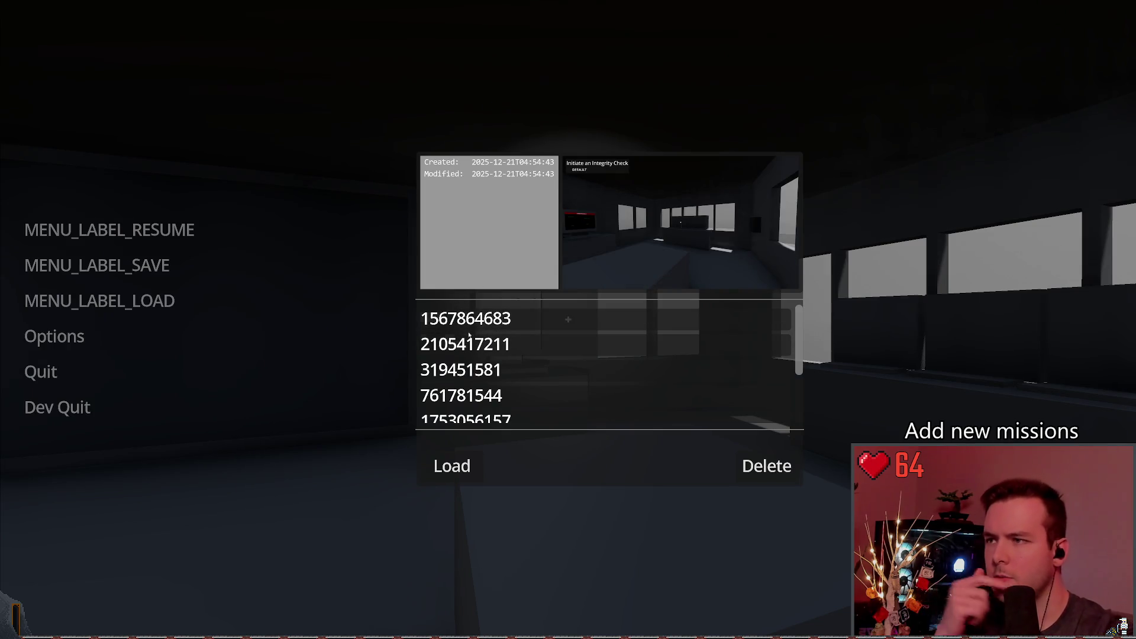
click(503, 320)
click(452, 466)
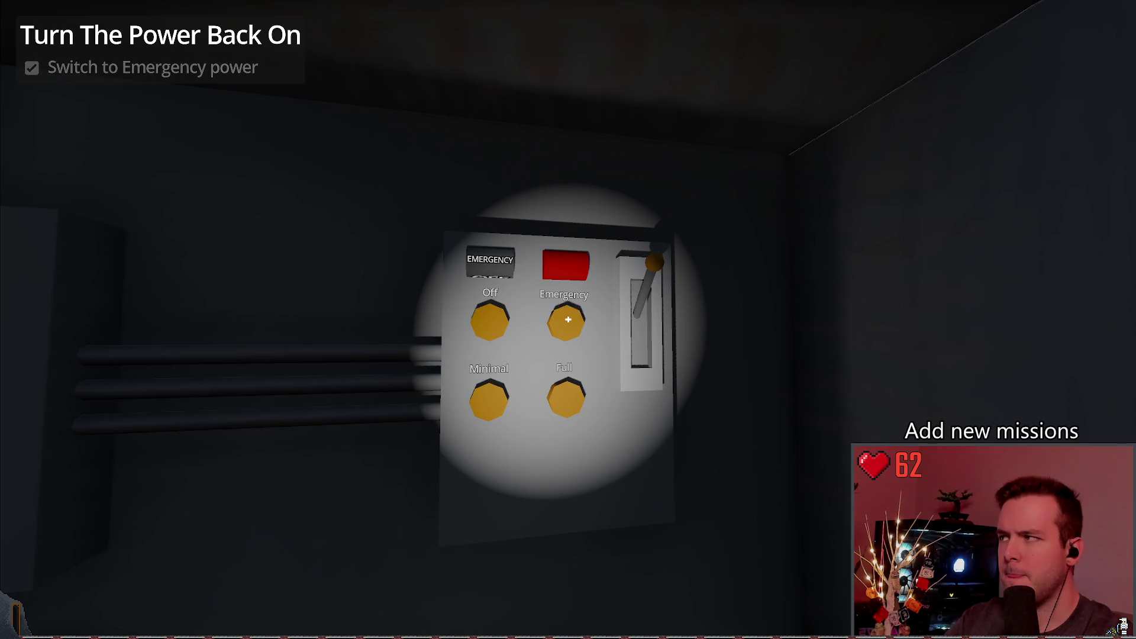
key(Escape)
key(Return)
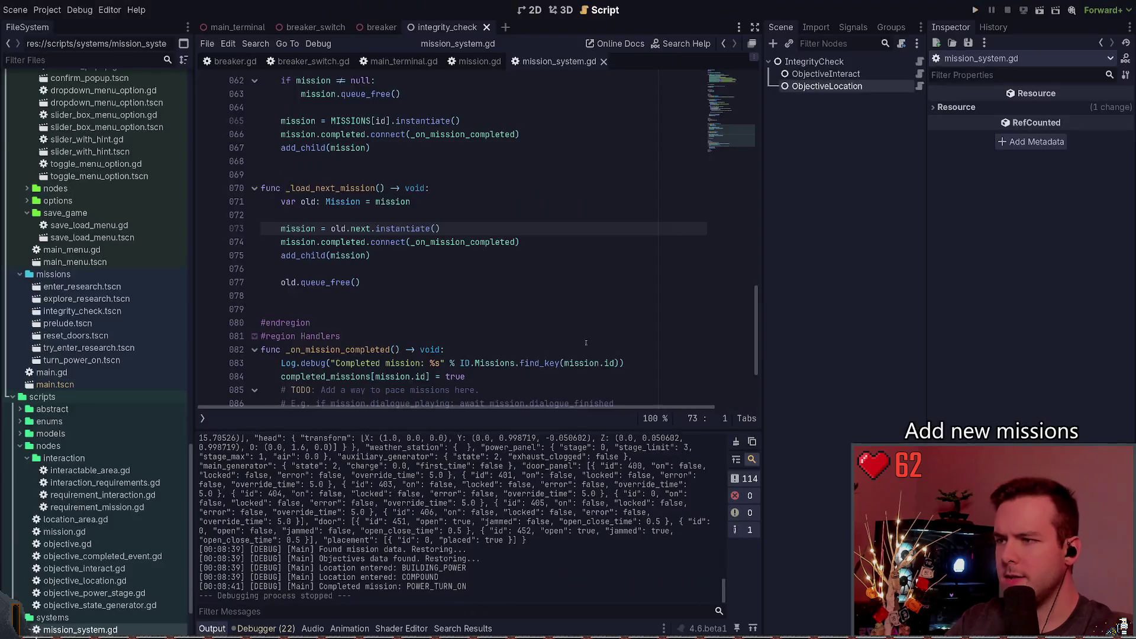
Select the IntegrityCheck mission's ObjectiveLocation node in the 2D scene view.
click(845, 87)
click(828, 63)
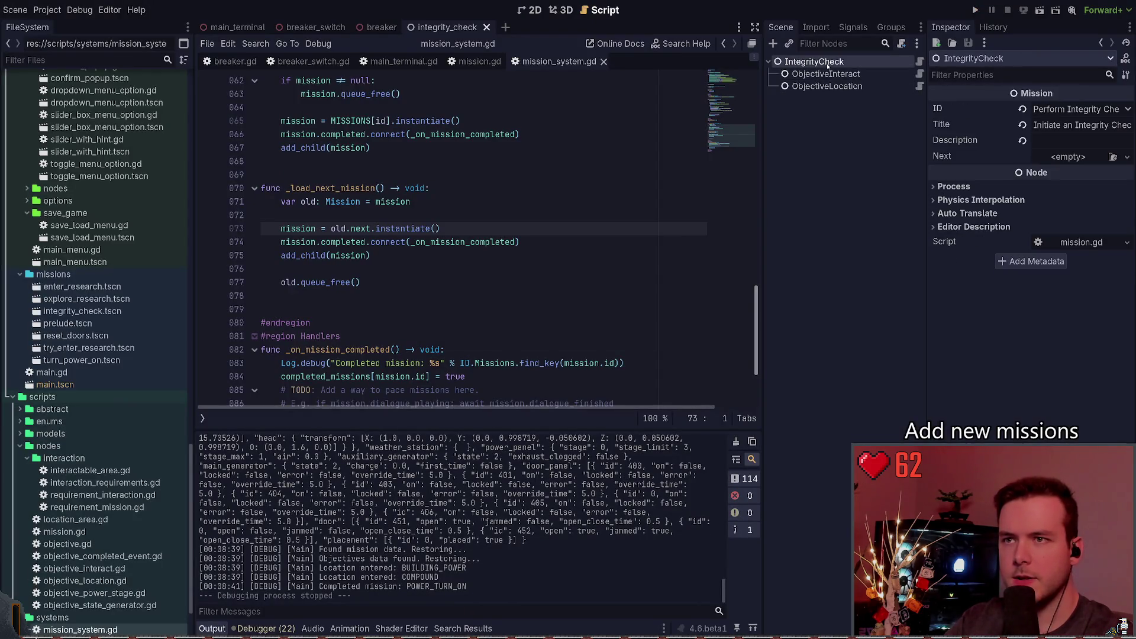
key(Down)
key(Down)
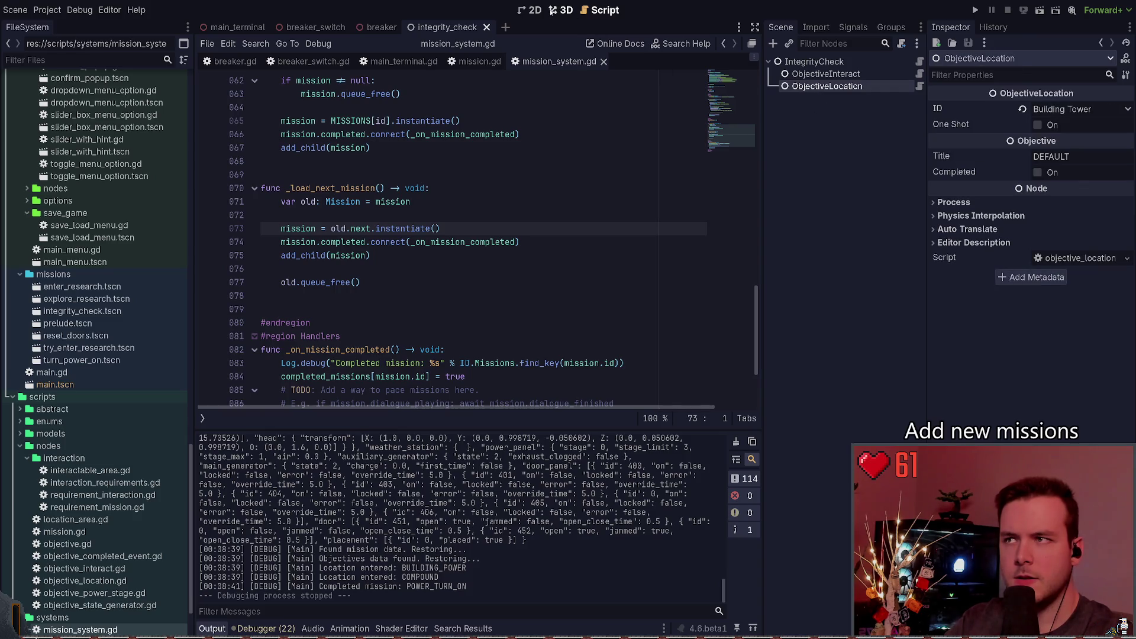
click(562, 10)
click(536, 10)
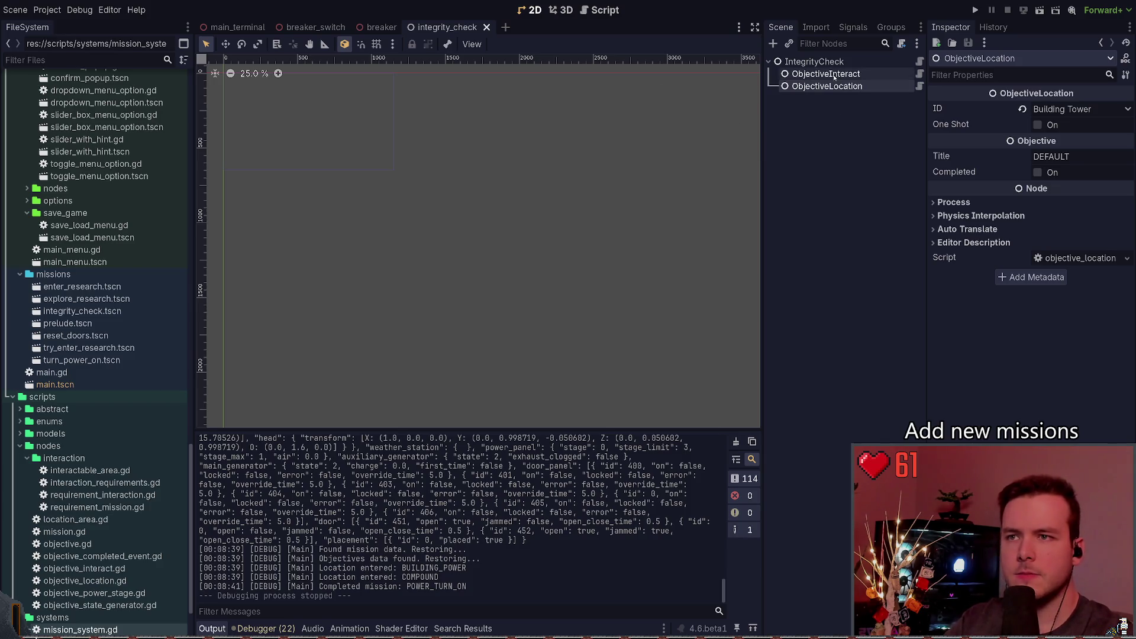
Set the ObjectiveLocation ID to Building Storage, relaunch the game and load the save.
click(1067, 185)
click(979, 11)
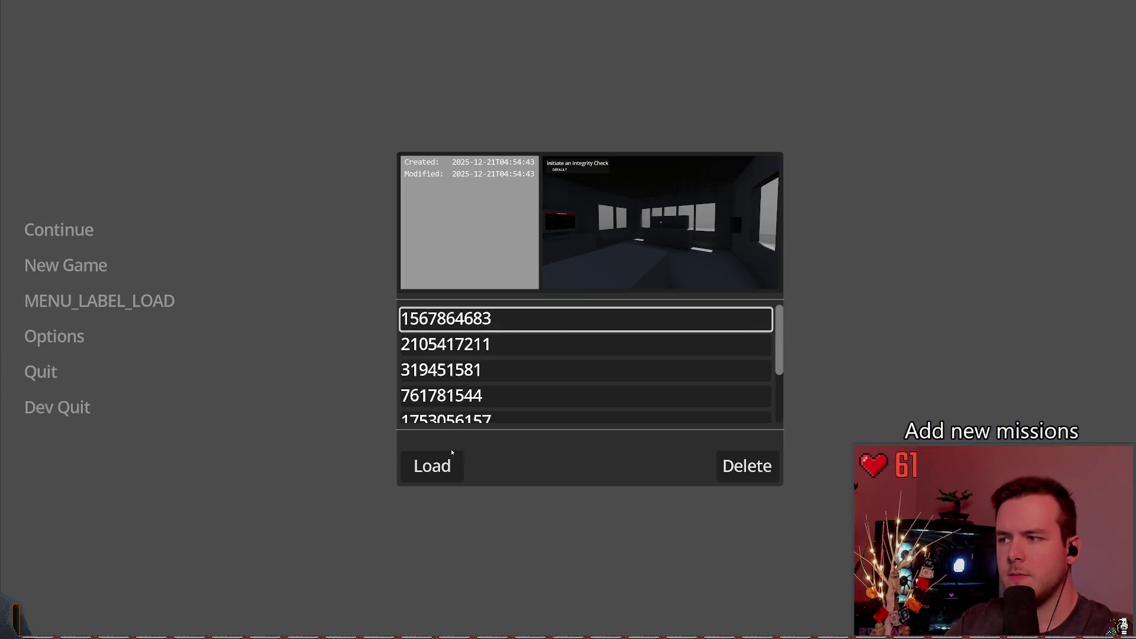
click(441, 465)
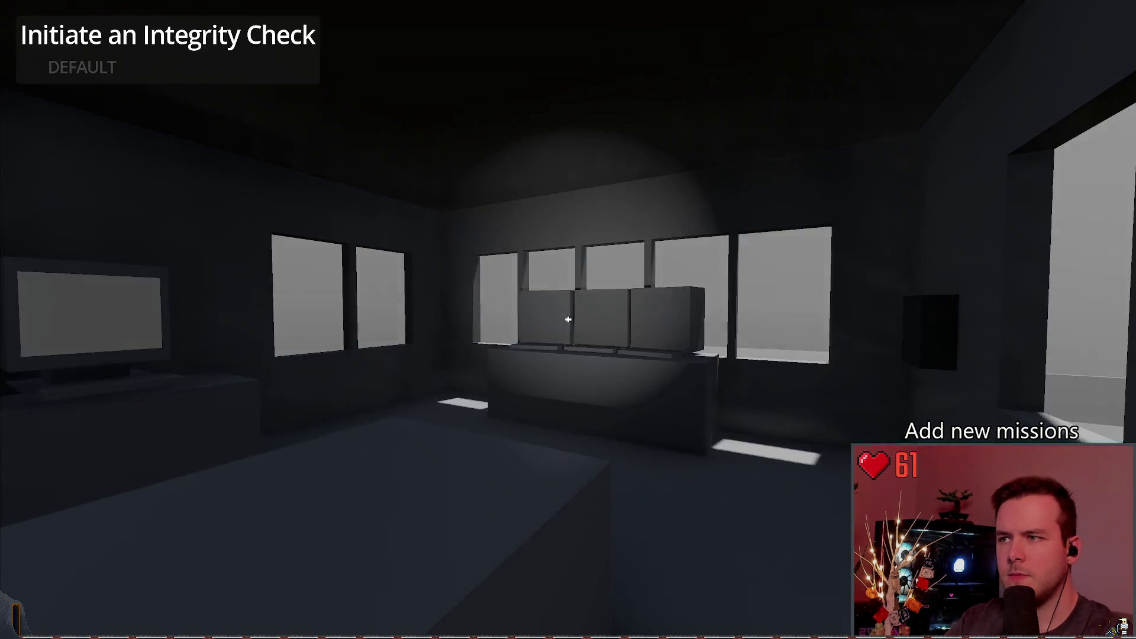
key(w)
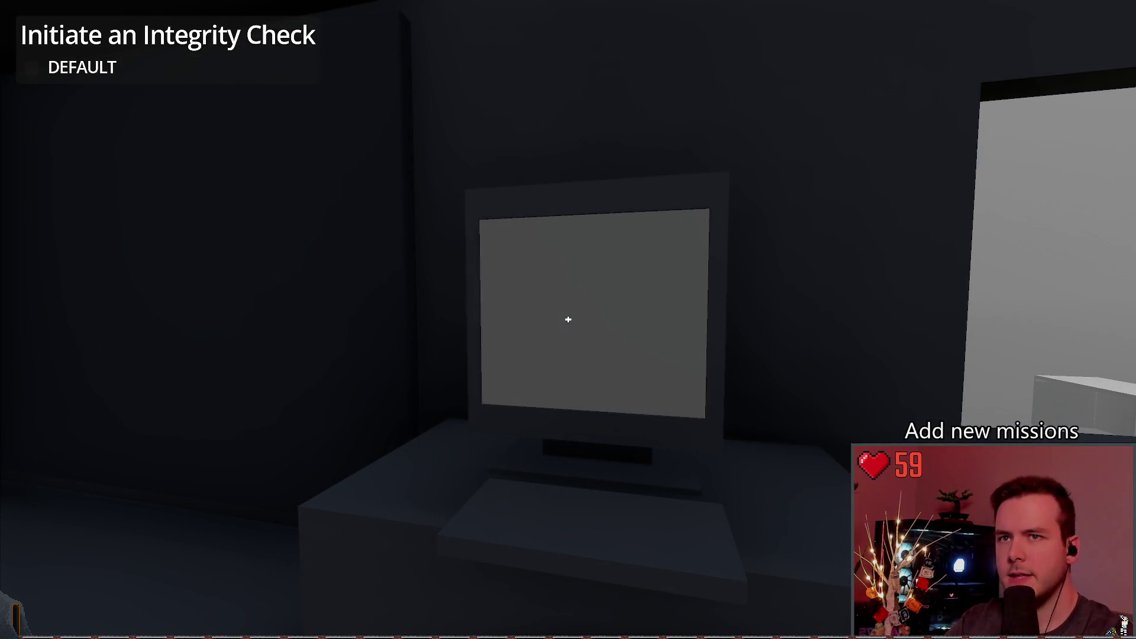
key(F8)
click(826, 74)
click(850, 86)
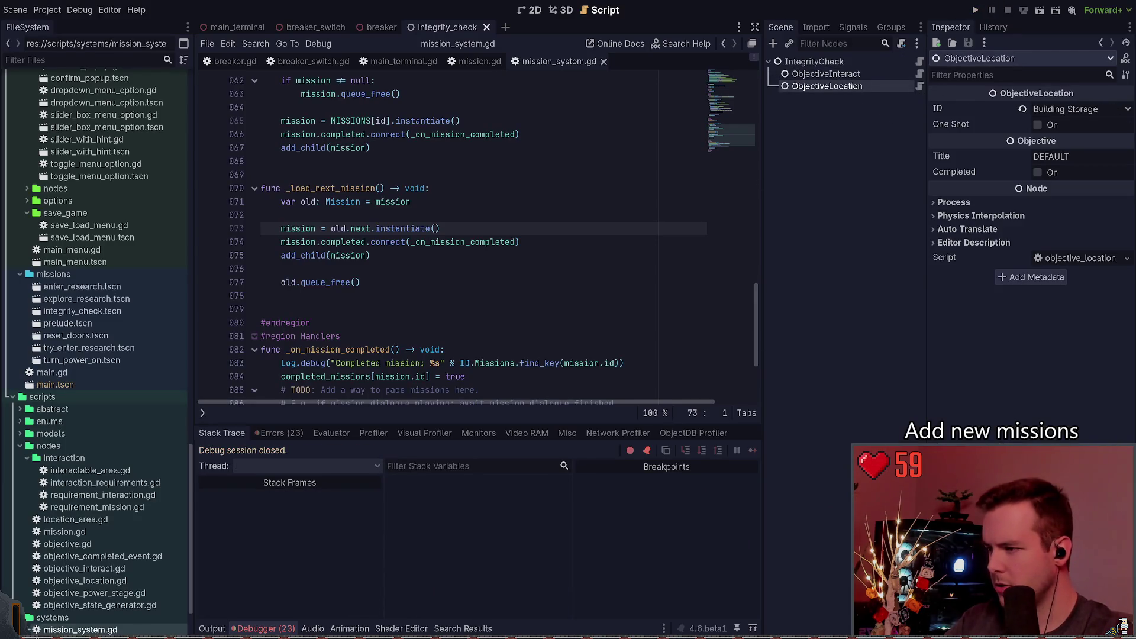
click(976, 10)
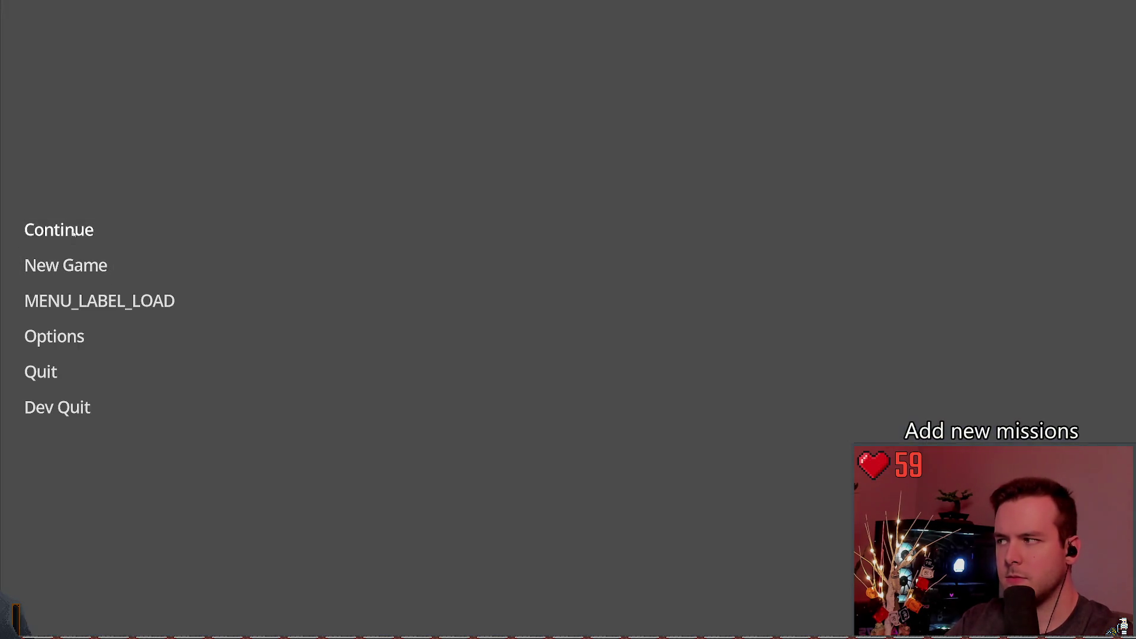
click(58, 230)
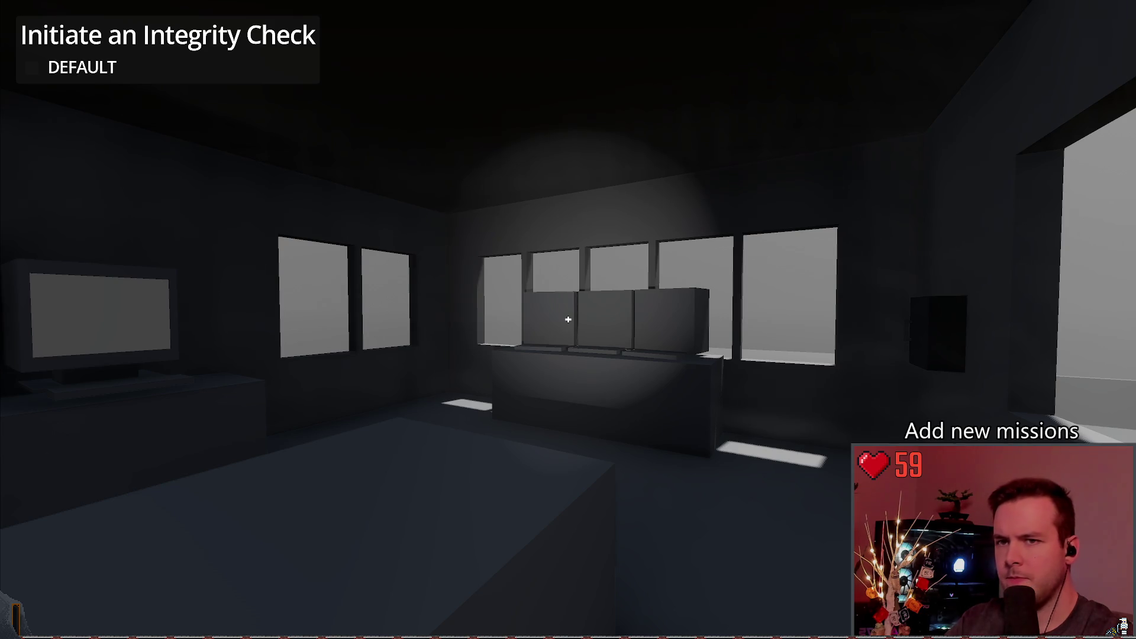
mouse_move(568, 319)
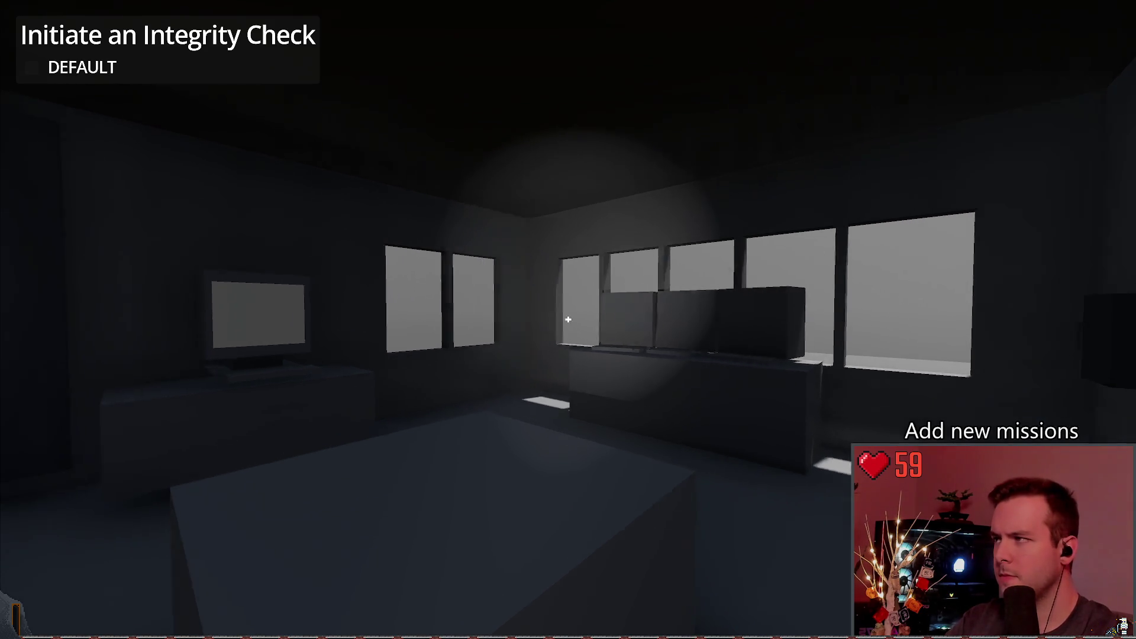
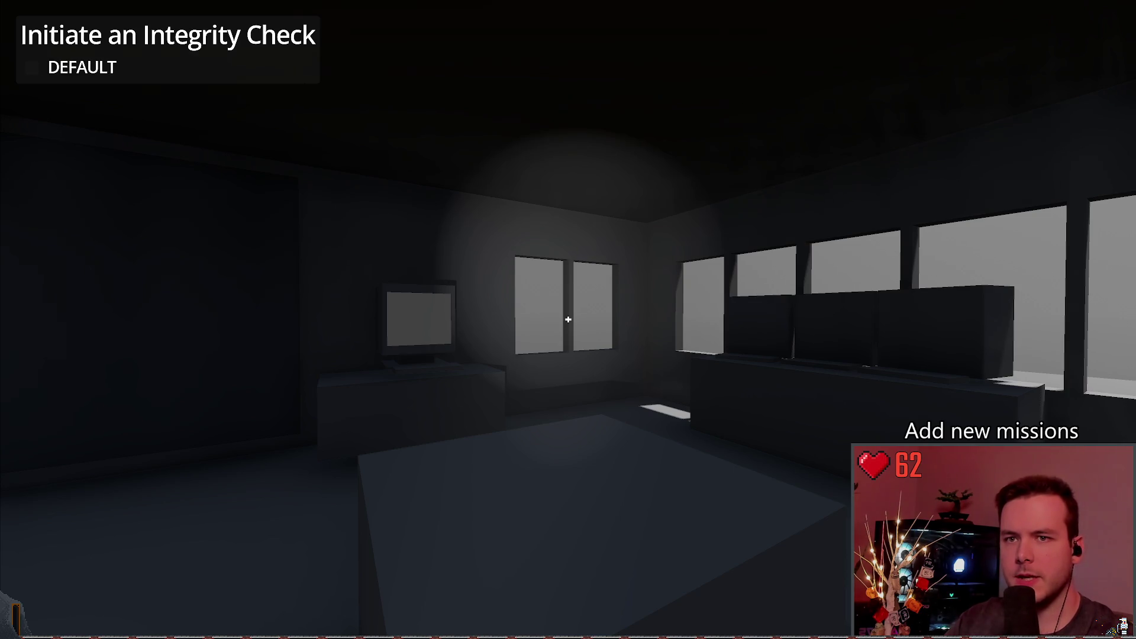
Walk the player up to the computer monitor, step back, and stop the running game.
key(w)
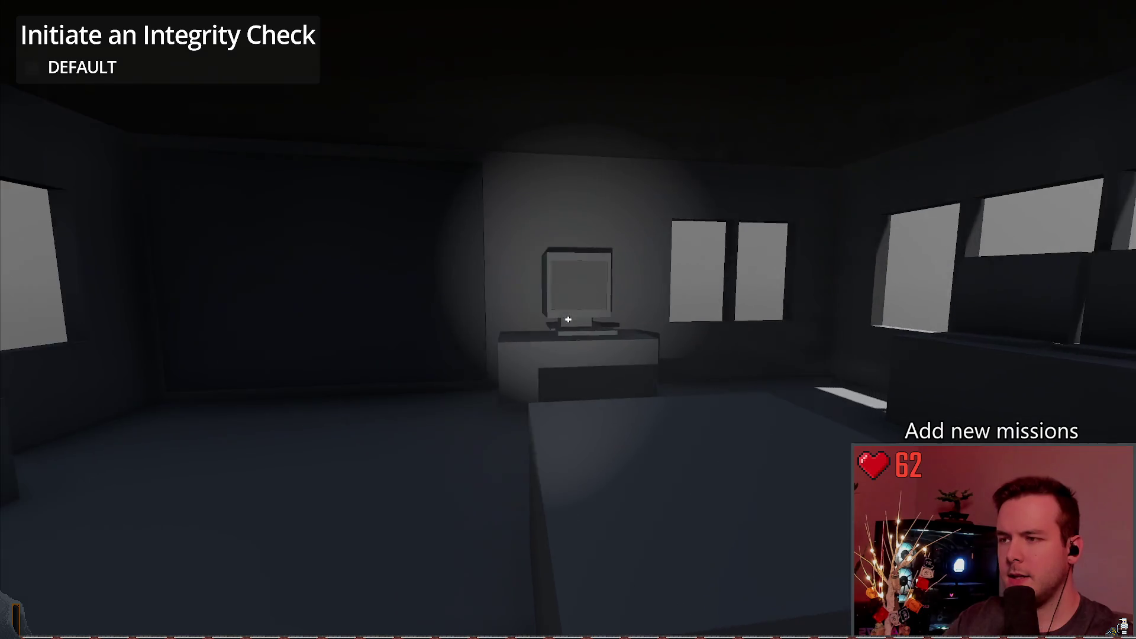
key(s)
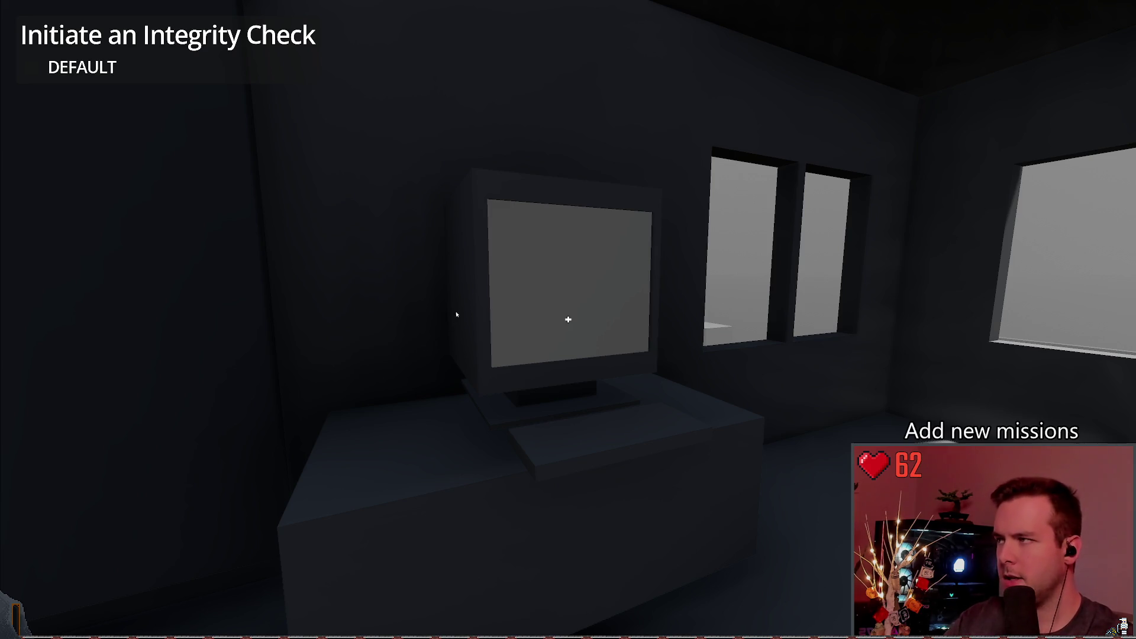
key(F8)
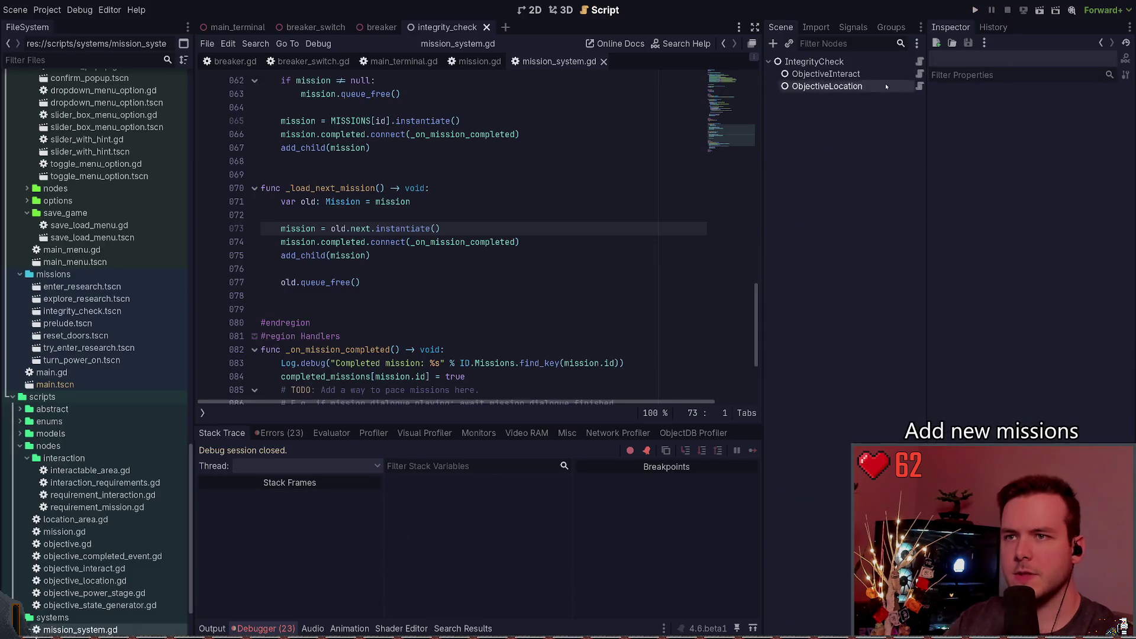
Open the IntegrityCheck root's Mission script mission.gd and save the scene.
click(829, 74)
click(872, 86)
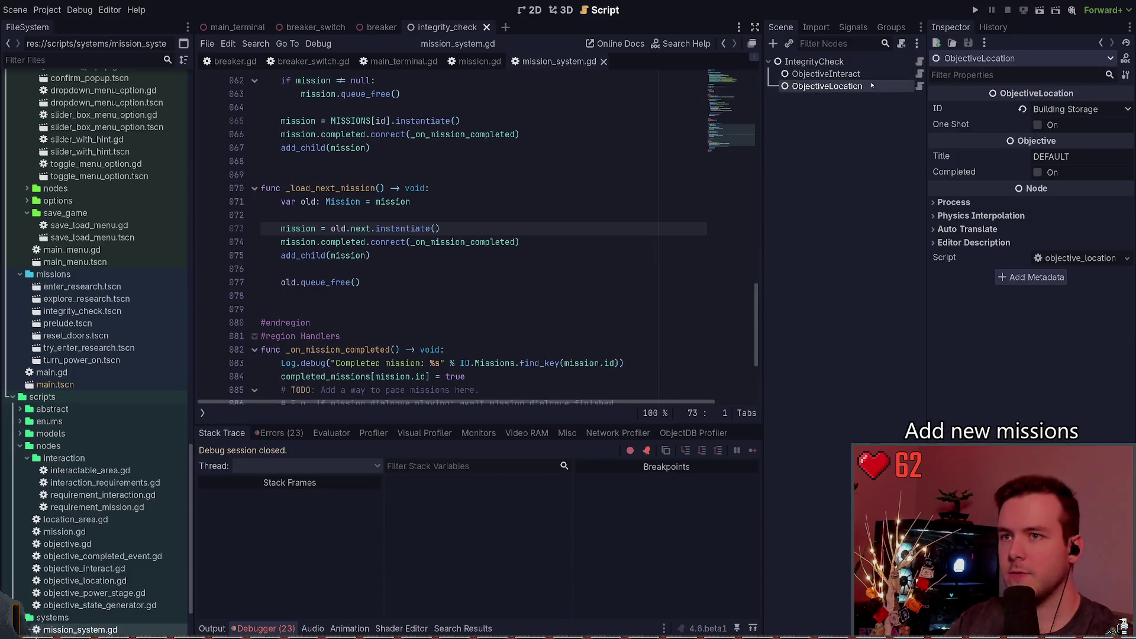
click(920, 61)
click(432, 272)
key(ctrl+s)
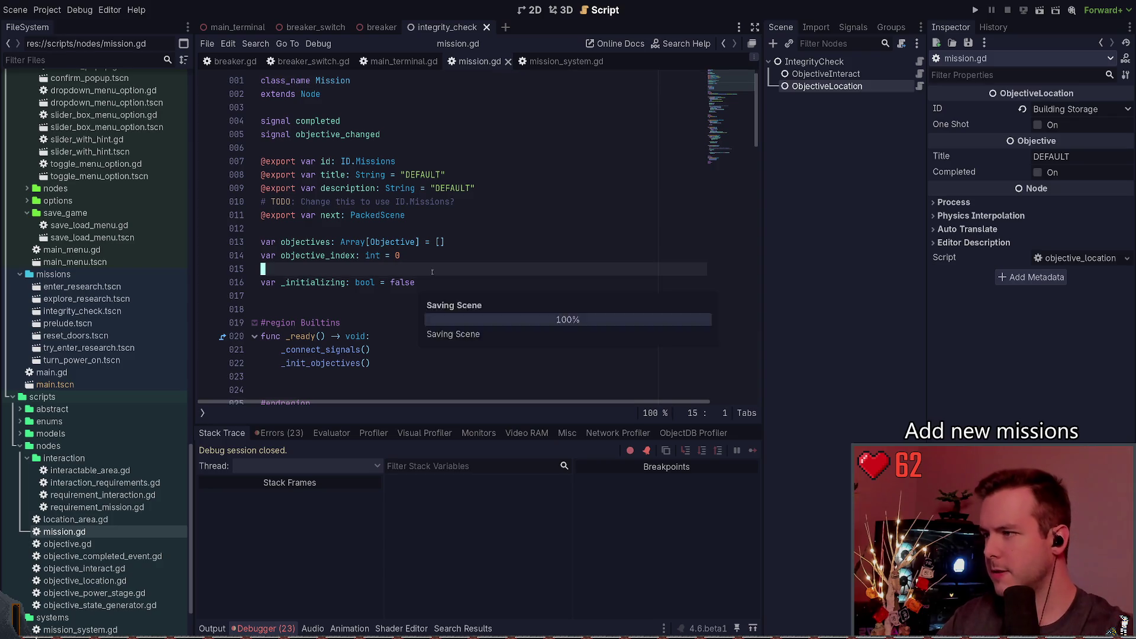
Scroll through mission.gd to review objective updates and _check_mission_completed.
scroll(432, 272, down, 8)
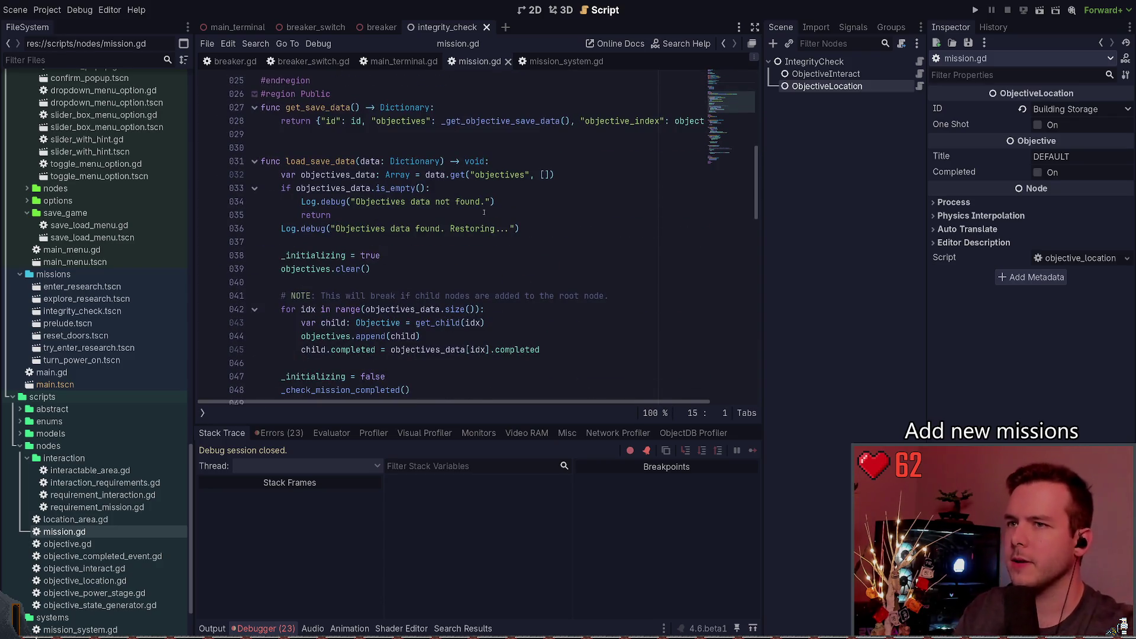
scroll(484, 212, down, 5)
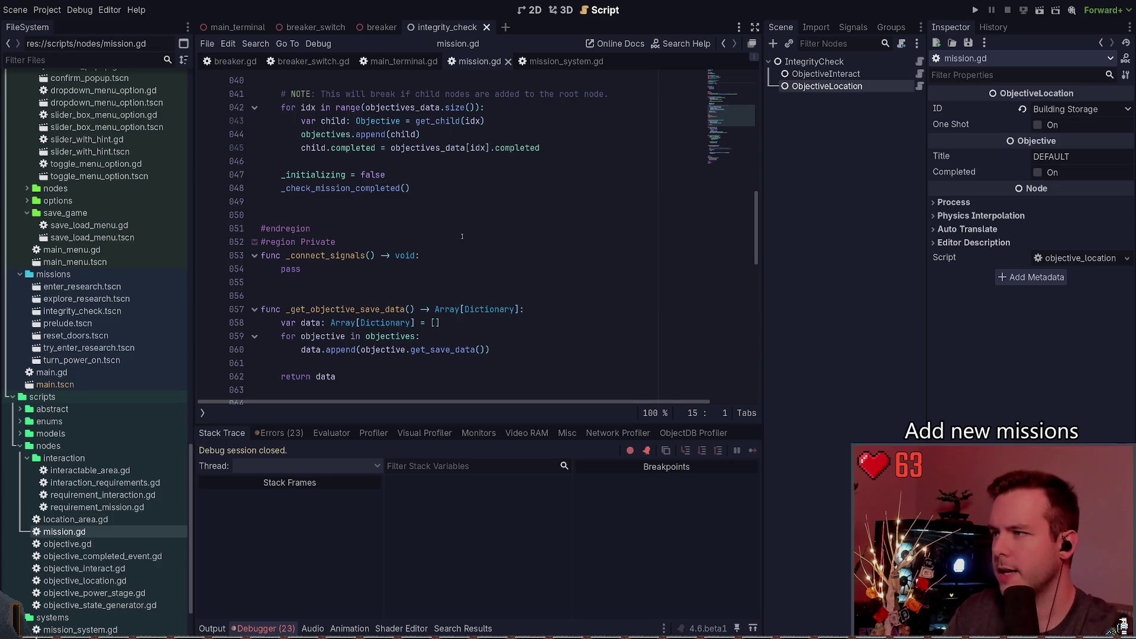
scroll(444, 220, down, 5)
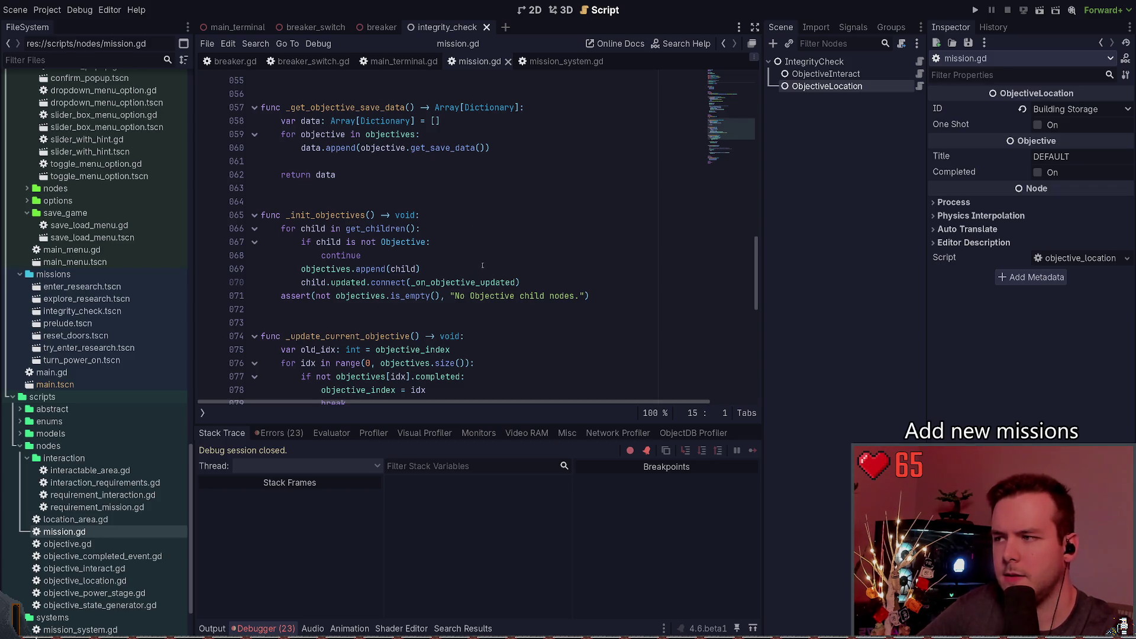
scroll(481, 269, down, 3)
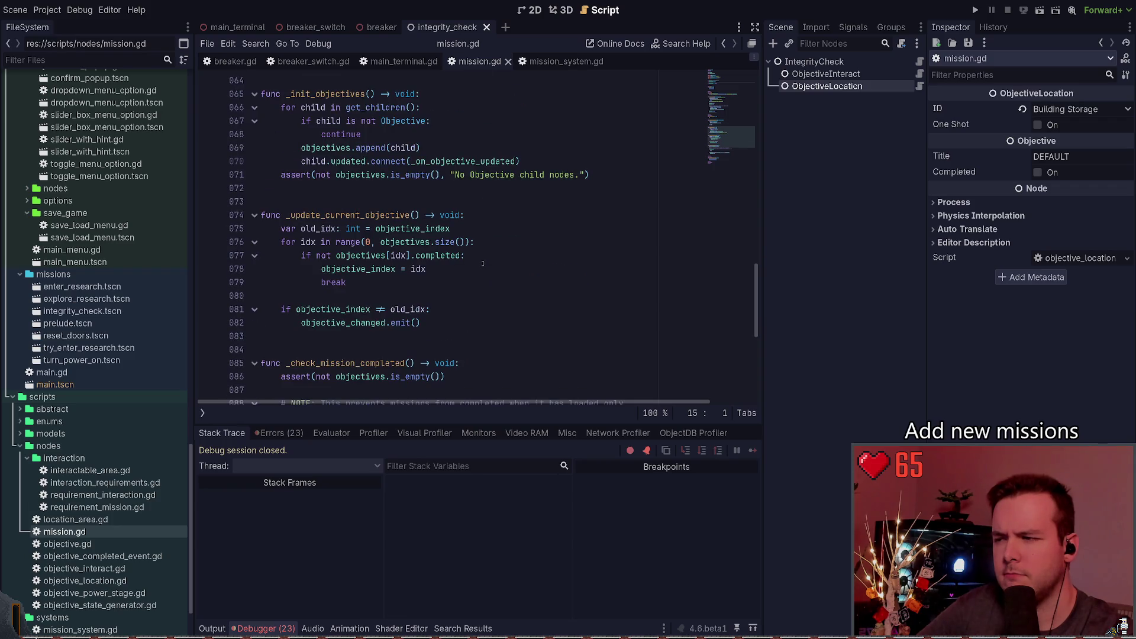
scroll(483, 264, down, 3)
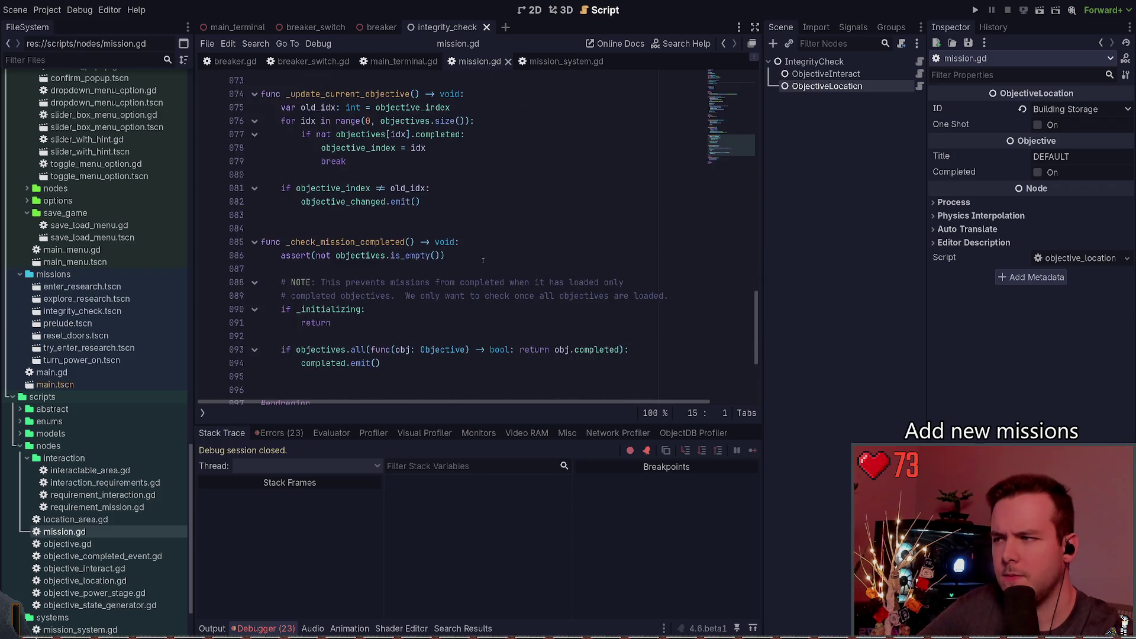
scroll(482, 261, down, 3)
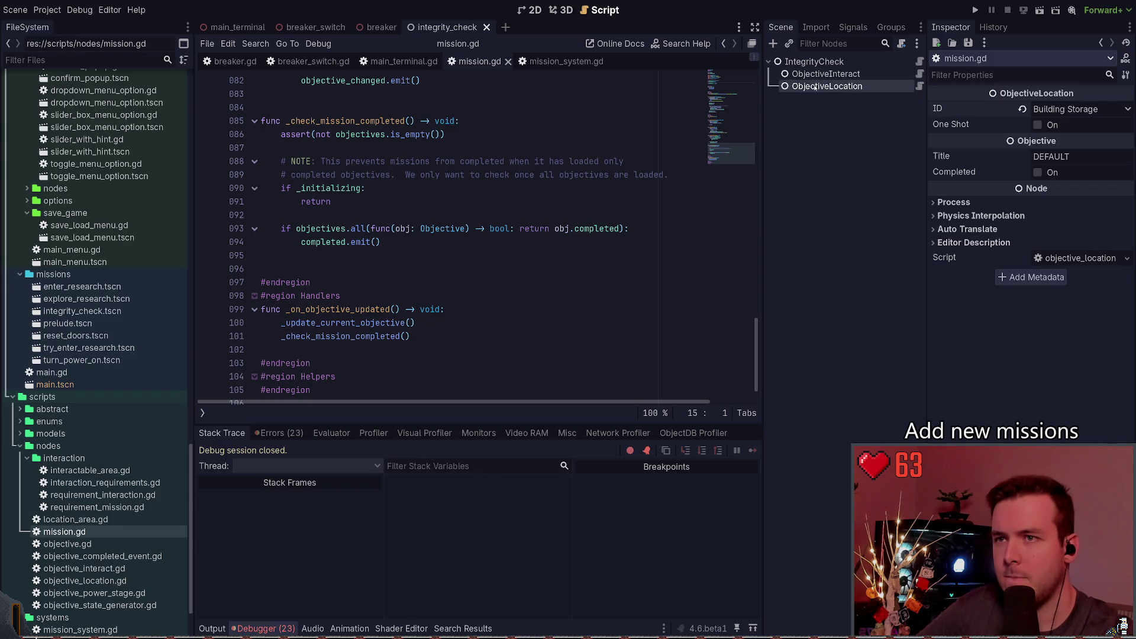
Add an ObjectiveLocation2 child under IntegrityCheck, then undo it.
click(814, 62)
key(ctrl+a)
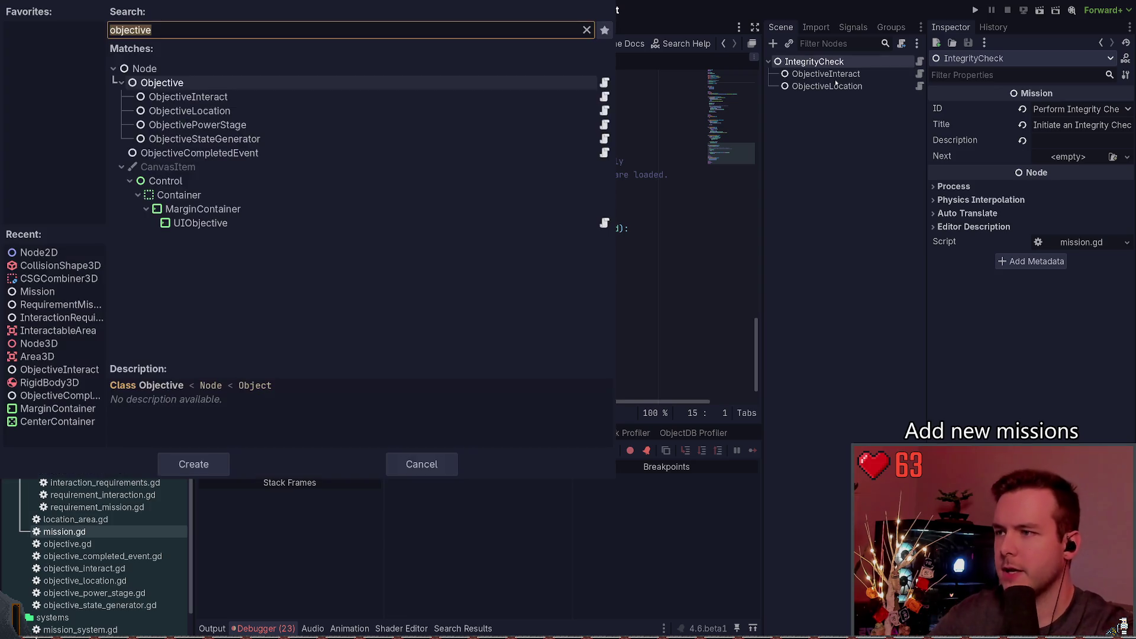
key(Down)
key(Down)
key(Return)
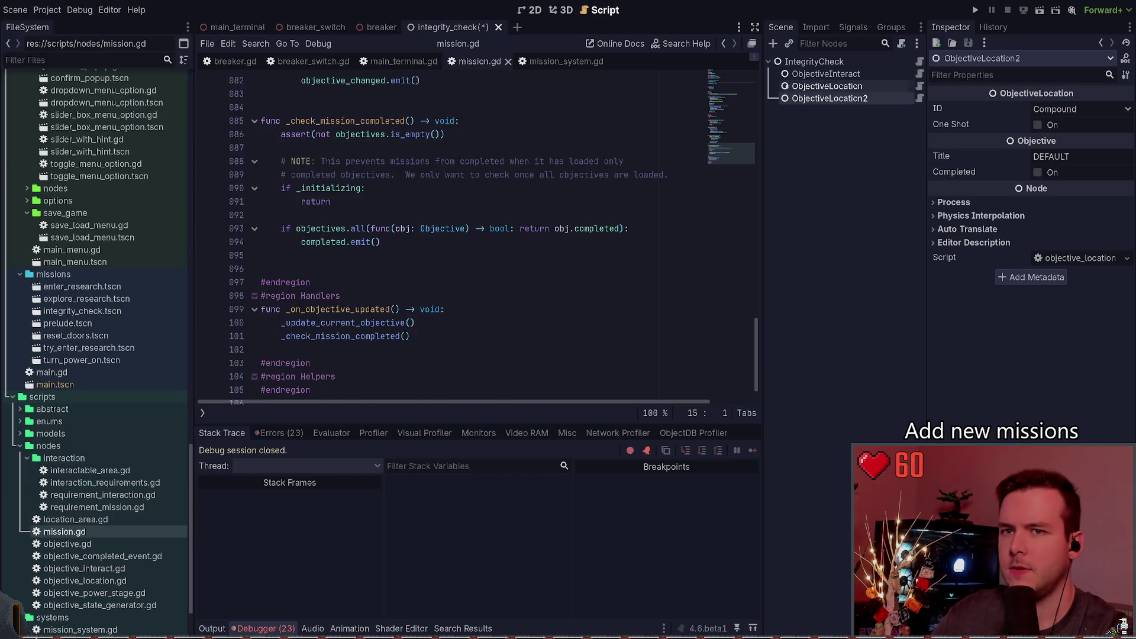
key(ctrl+z)
Duplicate ObjectiveInteract, delete ObjectiveLocation, set ObjectiveInteract2's ID to Generator Auxiliary, and run.
key(ctrl+d)
click(844, 99)
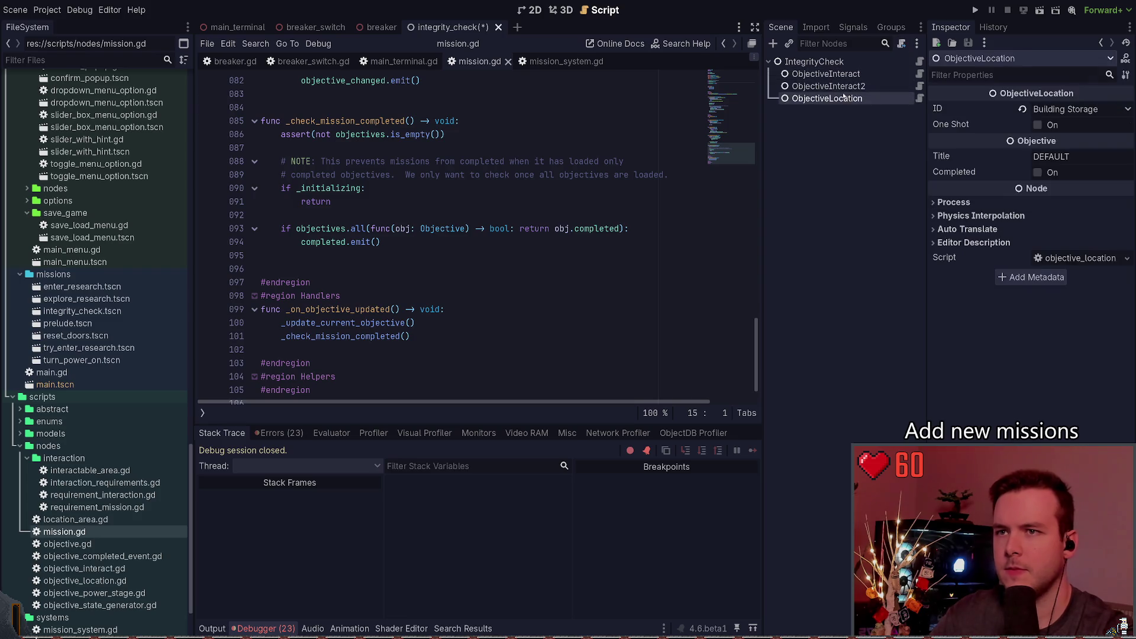
key(Delete)
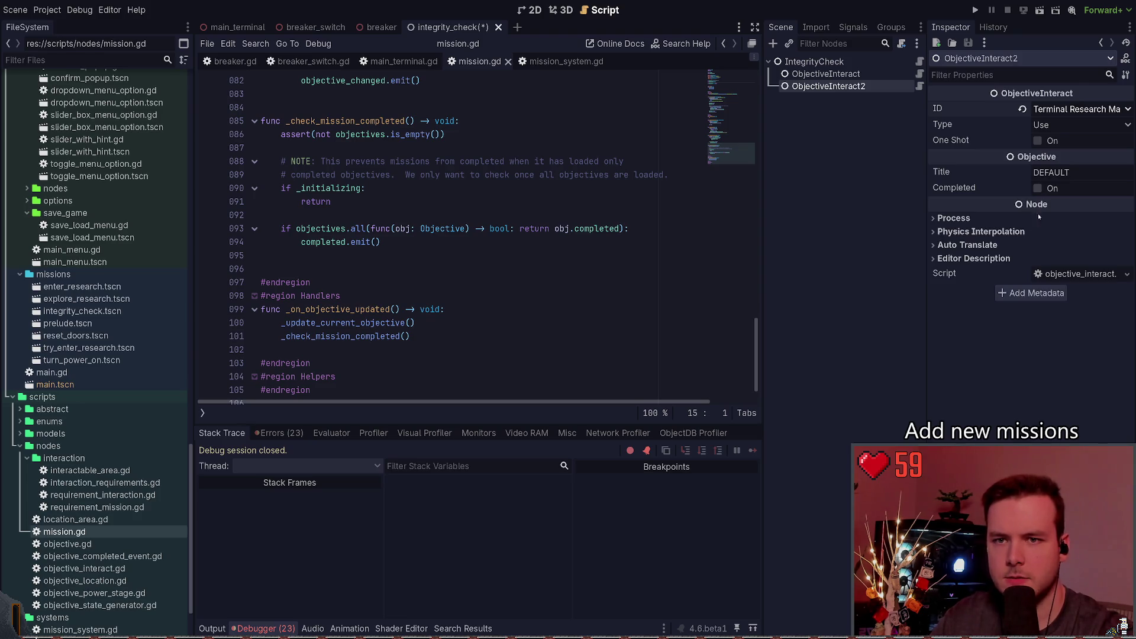
click(1036, 109)
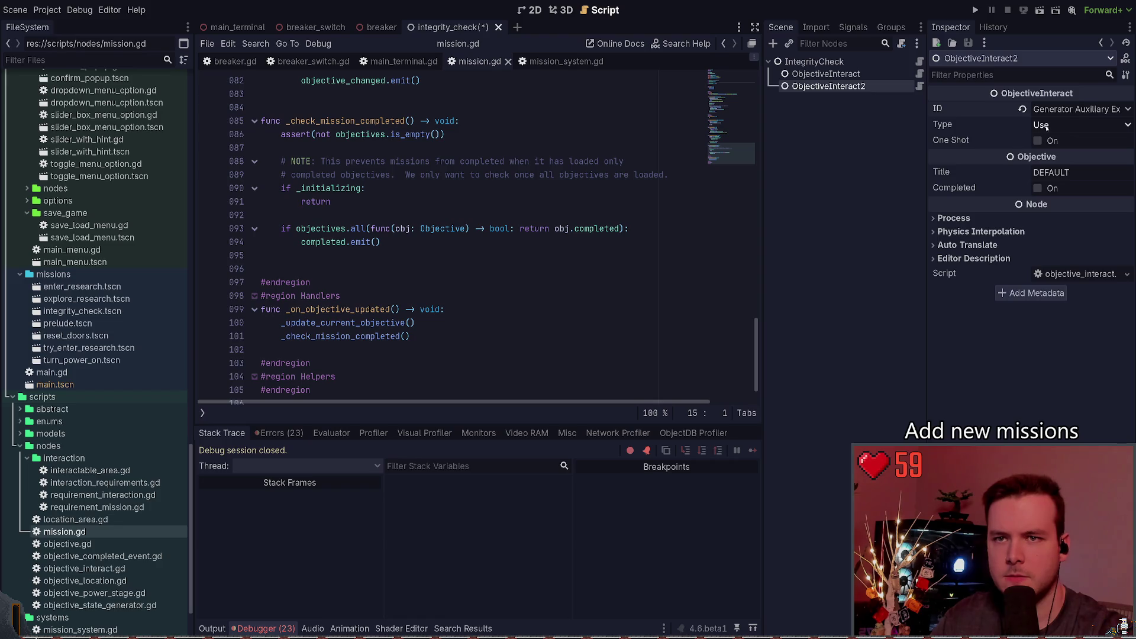
click(975, 10)
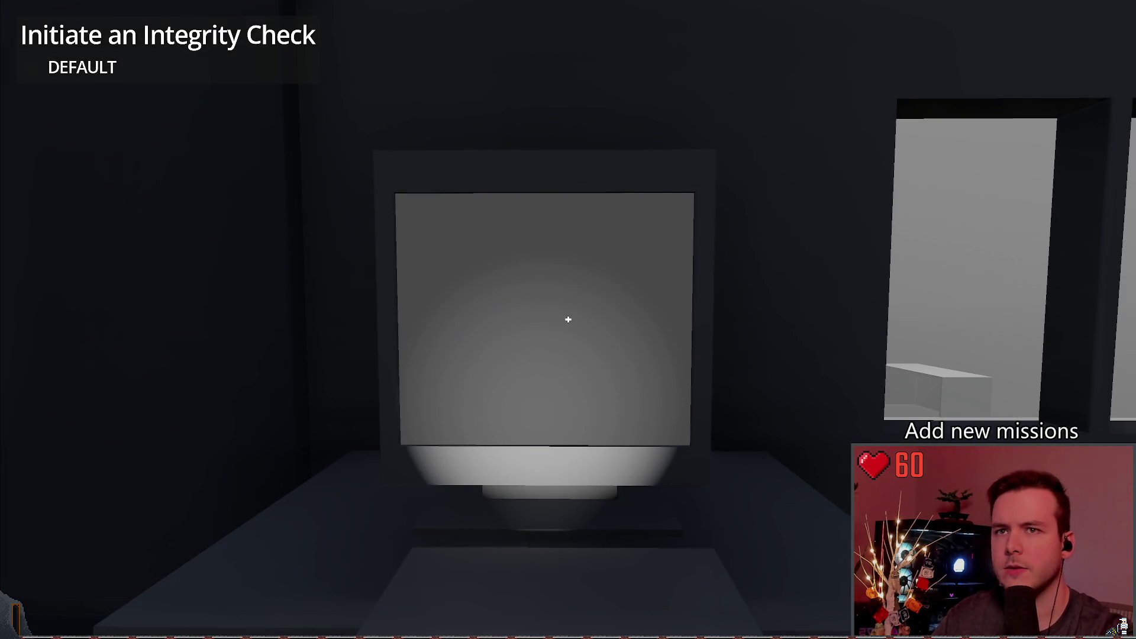
Load the most recent saved game and switch the power panel to emergency power.
key(alt+Tab)
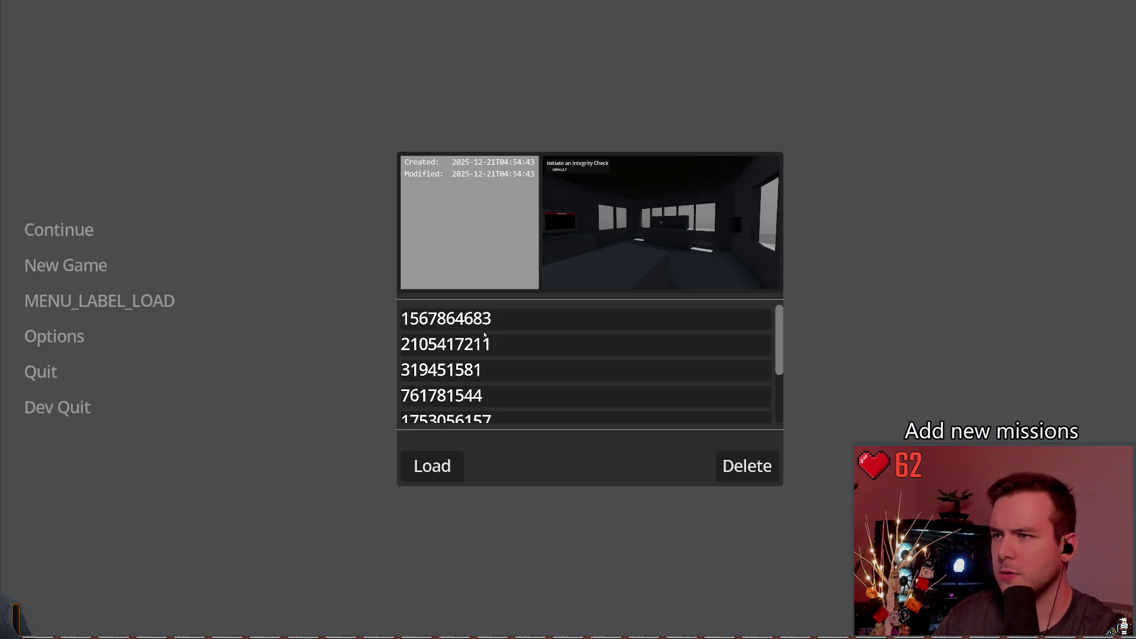
click(453, 456)
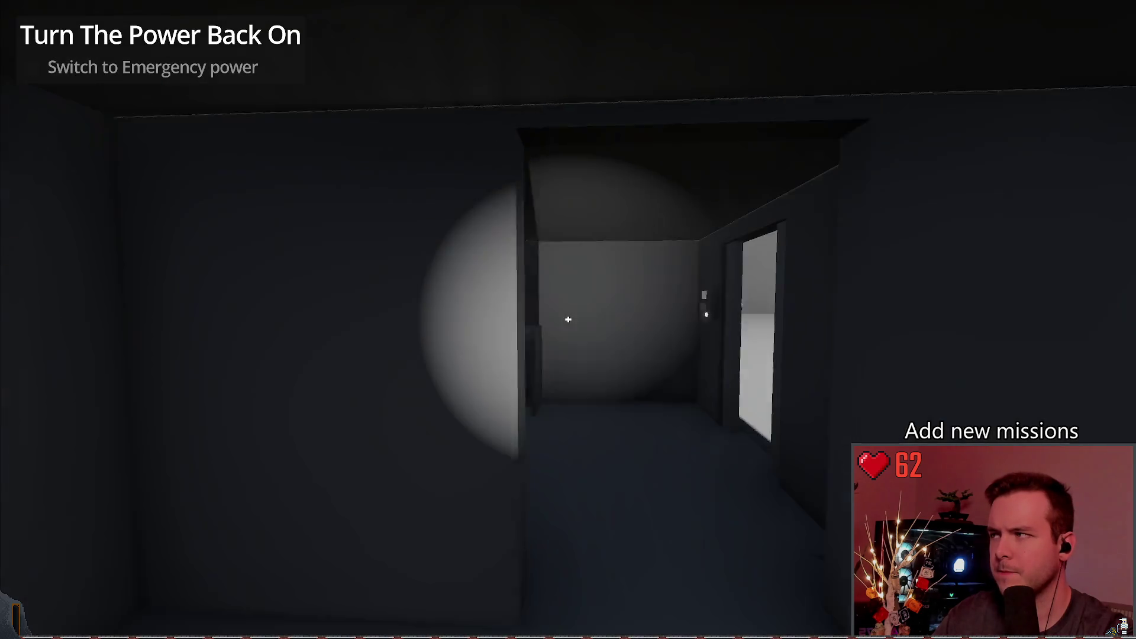
click(569, 320)
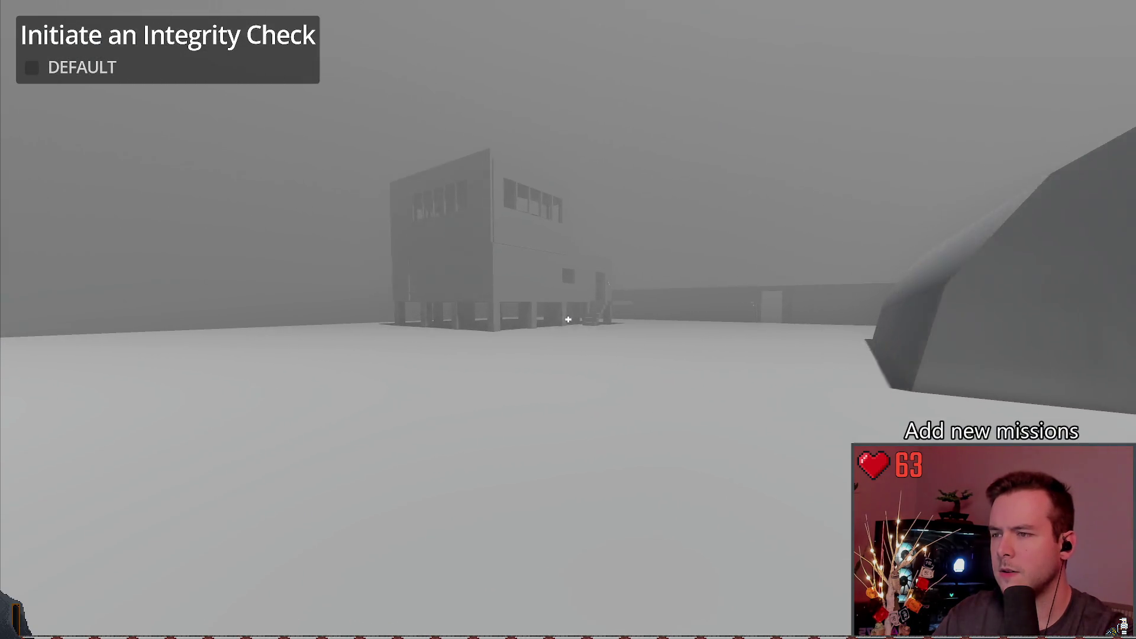
Walk across the yard and up the stairs, then bring up the pause menu's save slots.
key(w)
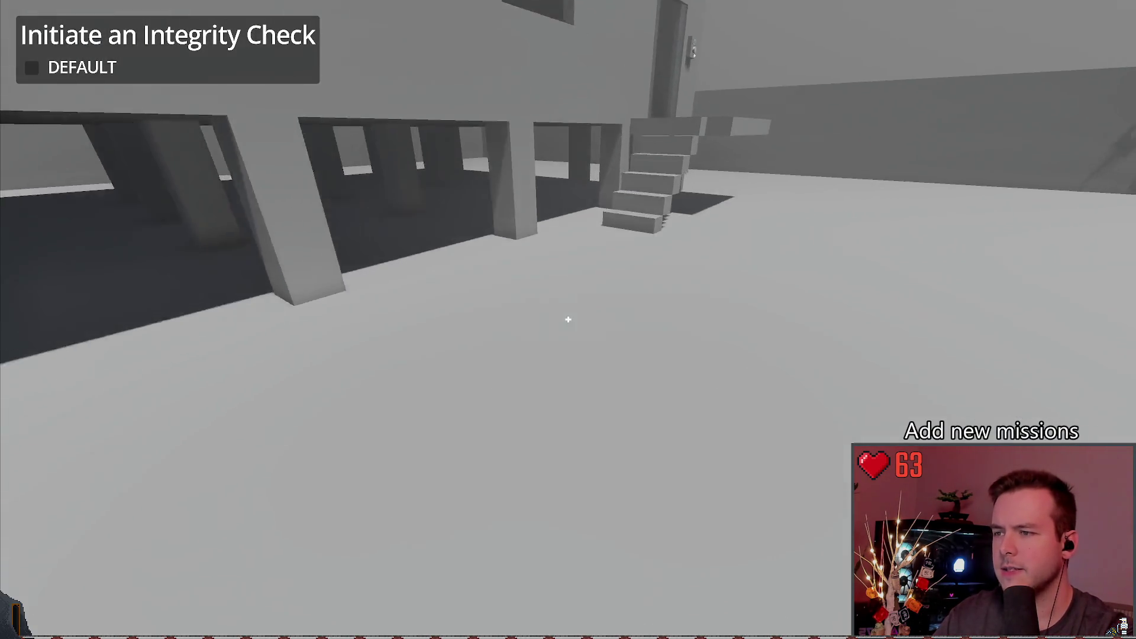
key(w)
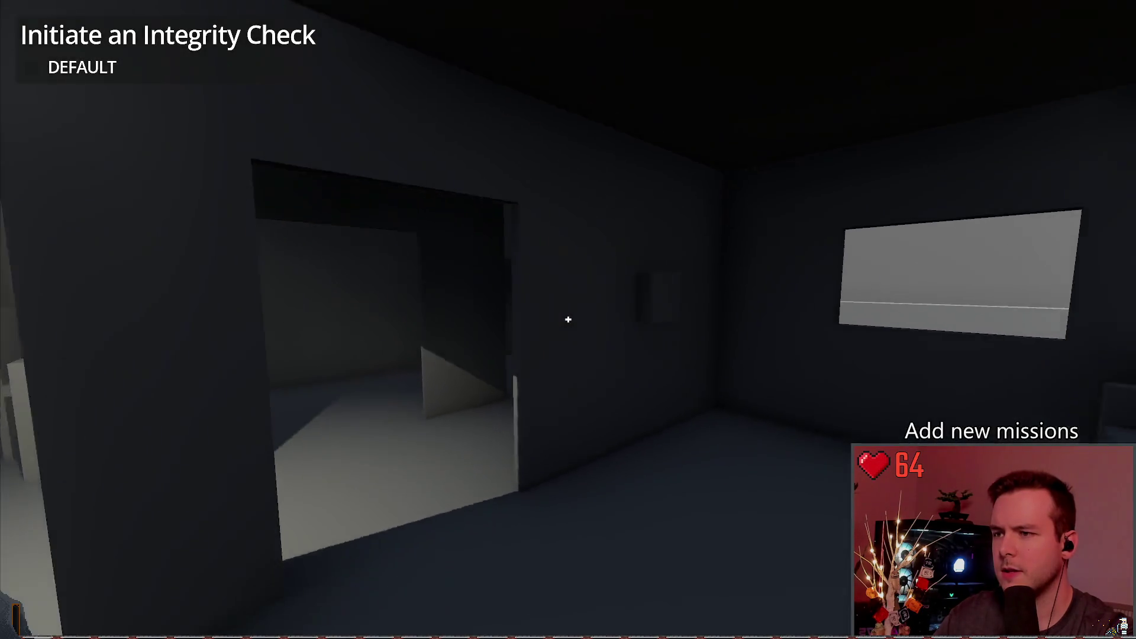
key(w)
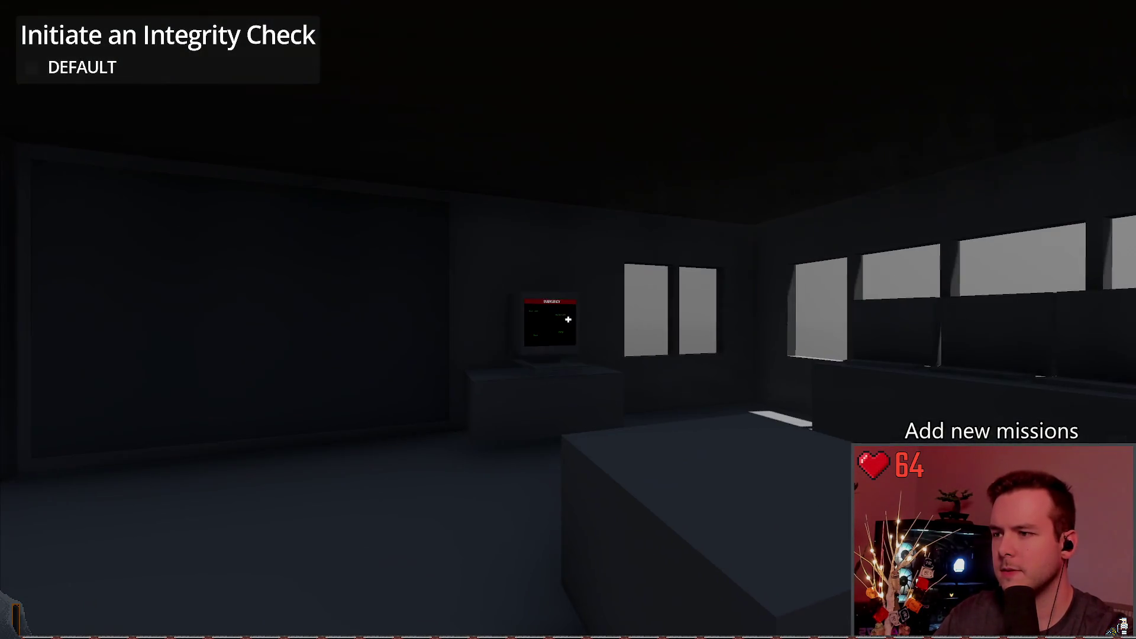
key(w)
key(Escape)
click(97, 265)
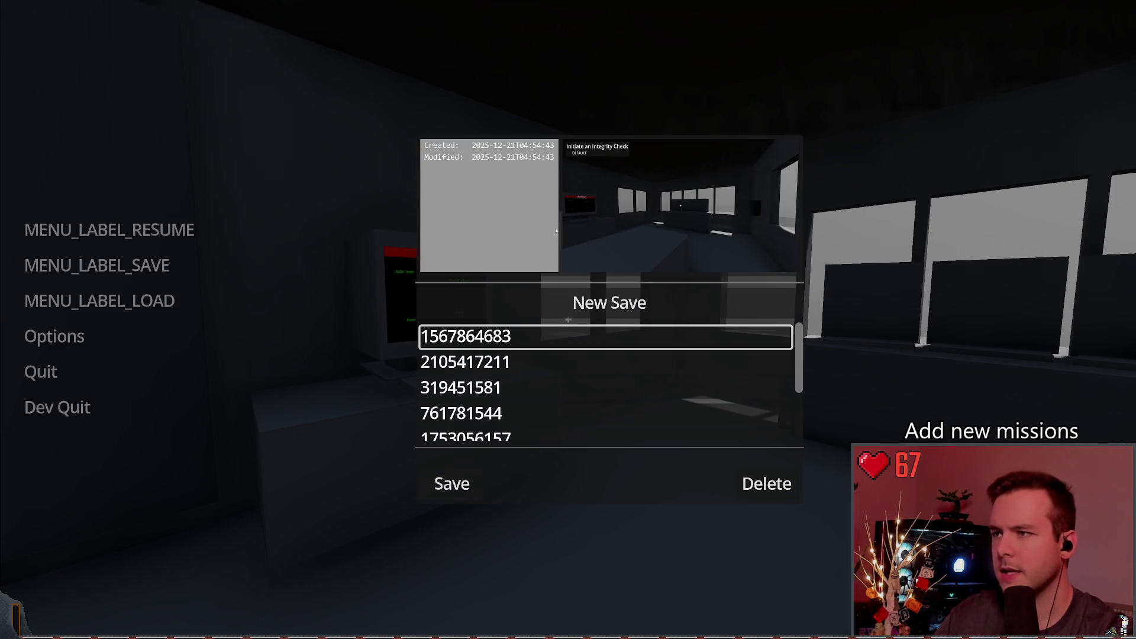
Create a new save slot, close the save panel, and resume the game.
click(620, 311)
key(Escape)
click(160, 230)
Study the EMERGENCY monitor up close, then quit the playtest back to the editor.
key(w)
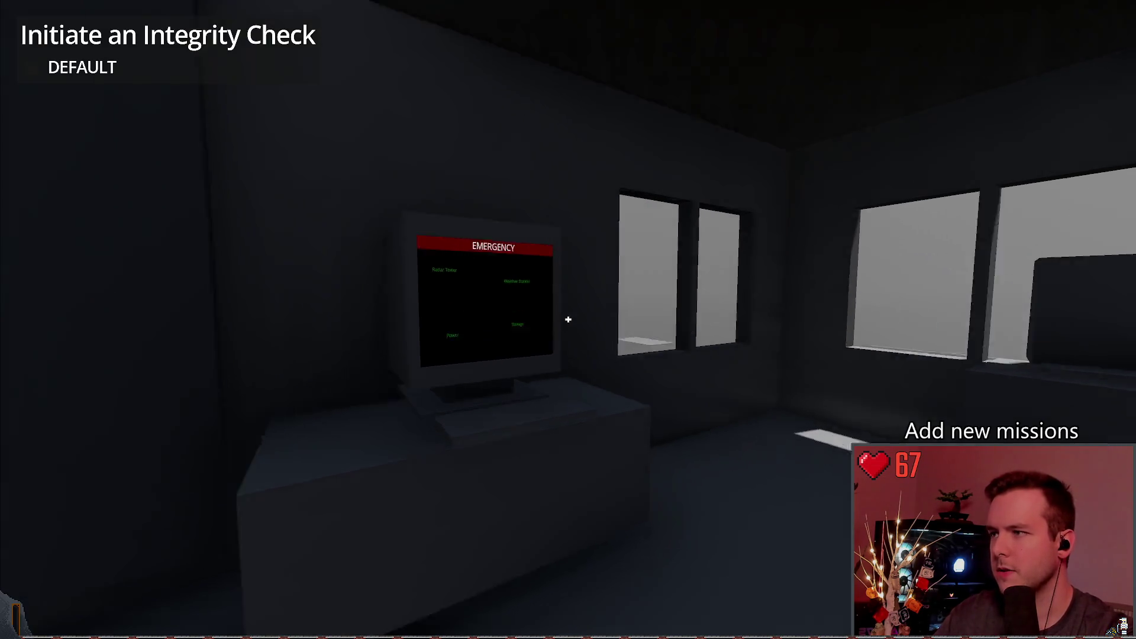
key(w)
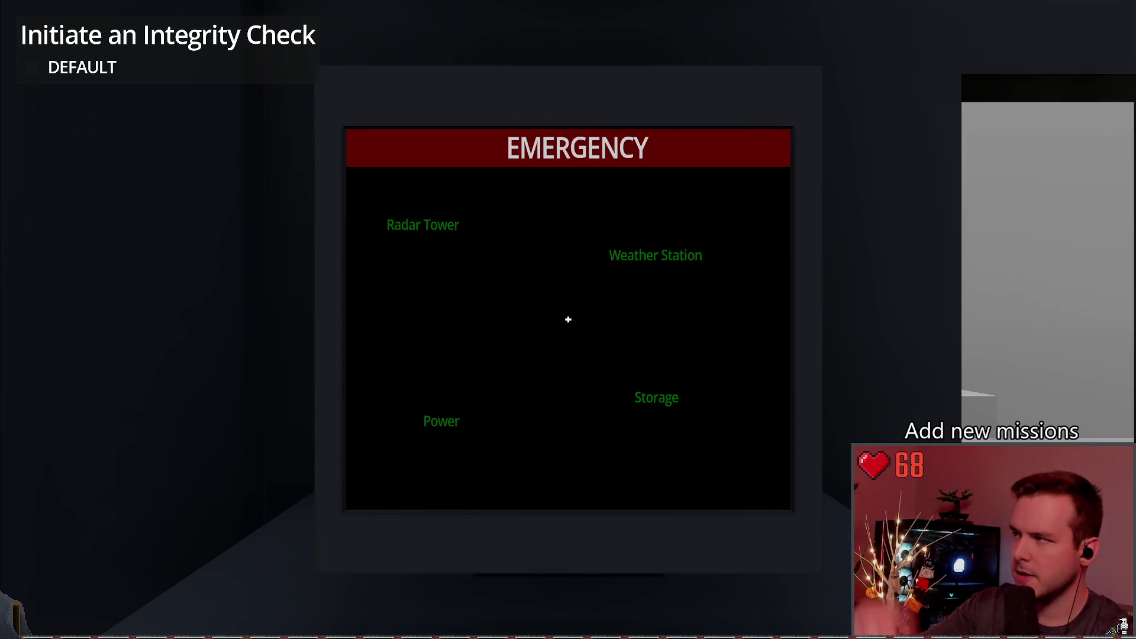
key(Escape)
click(101, 231)
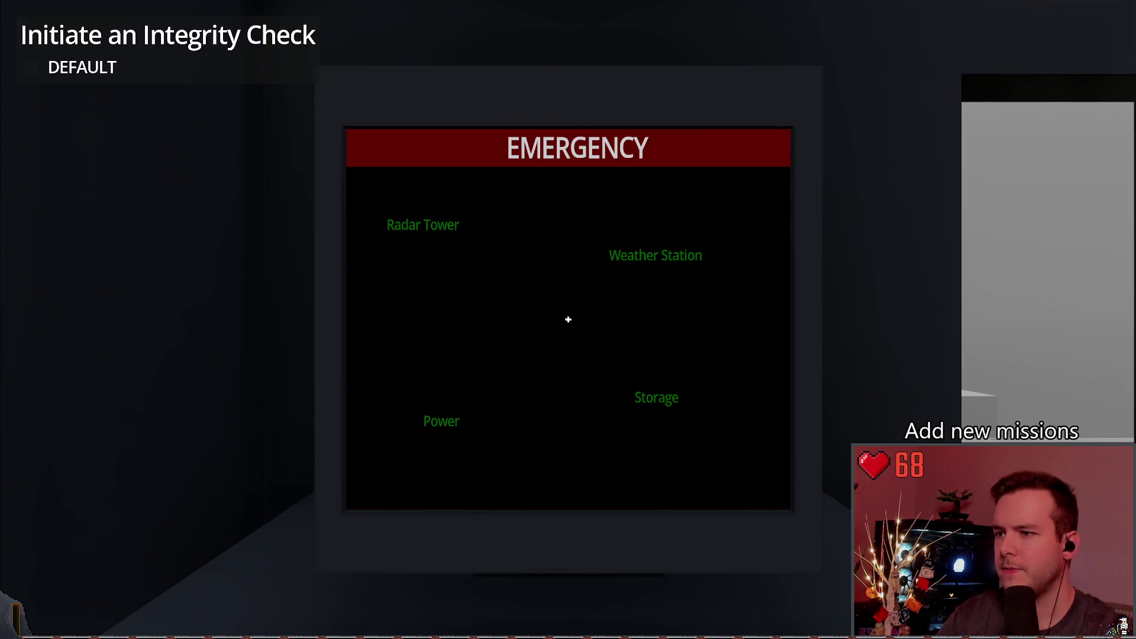
key(s)
key(w)
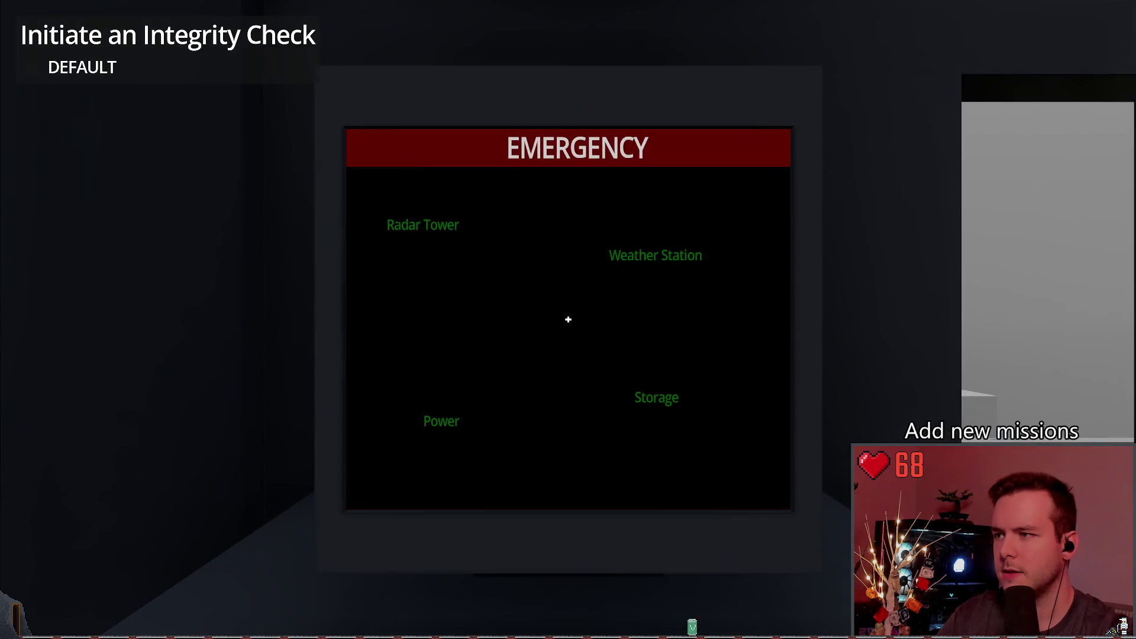
key(s)
key(w)
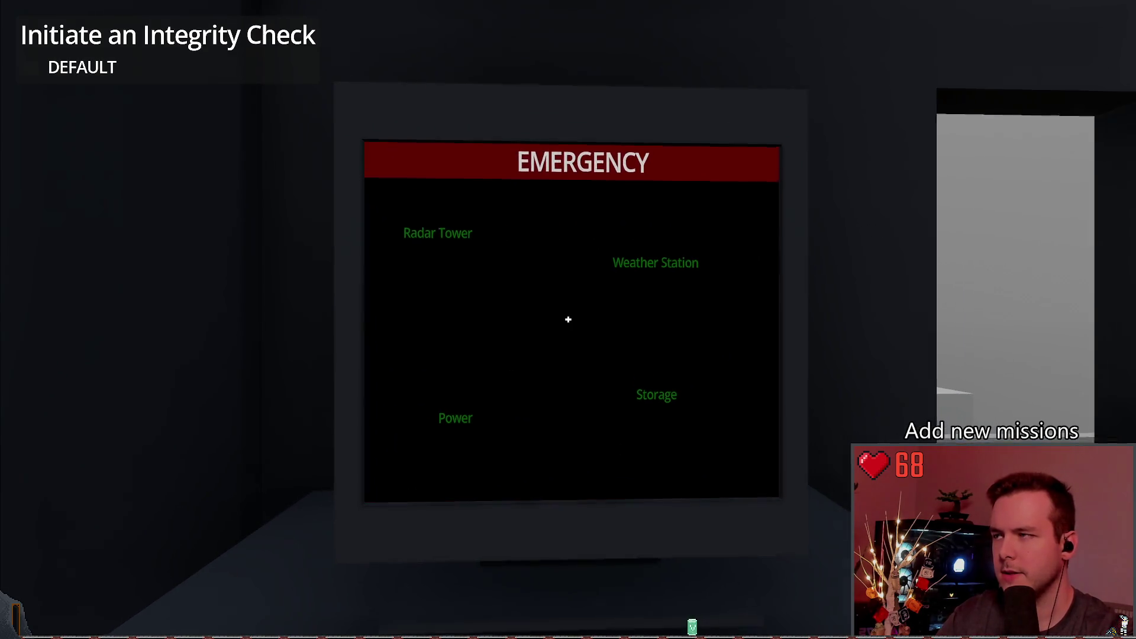
key(s)
key(w)
key(s)
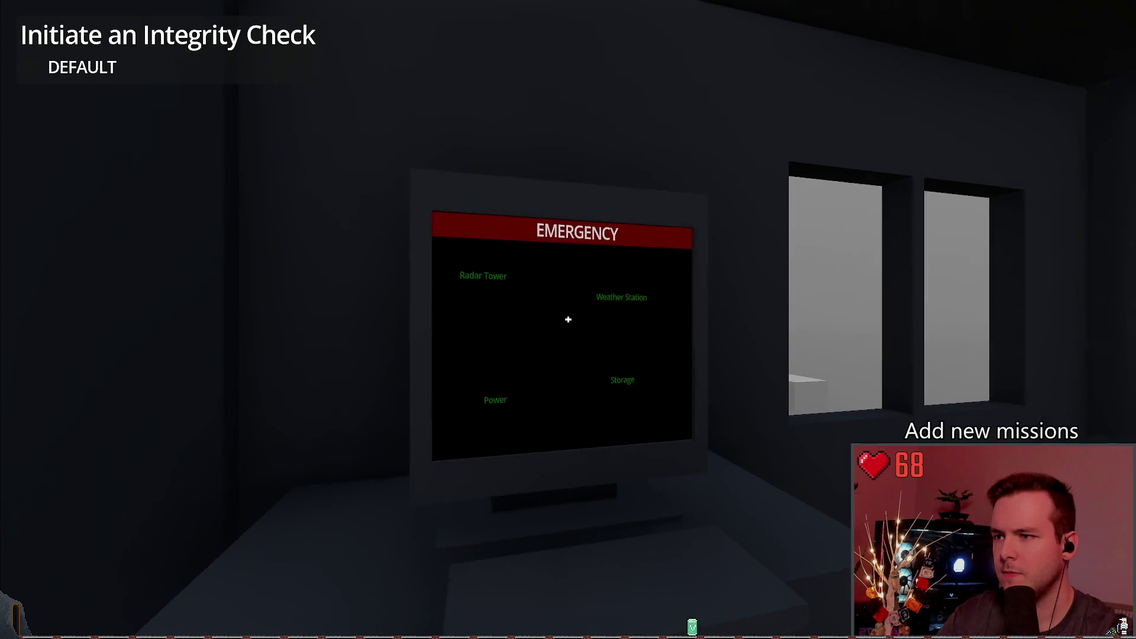
key(w)
key(s)
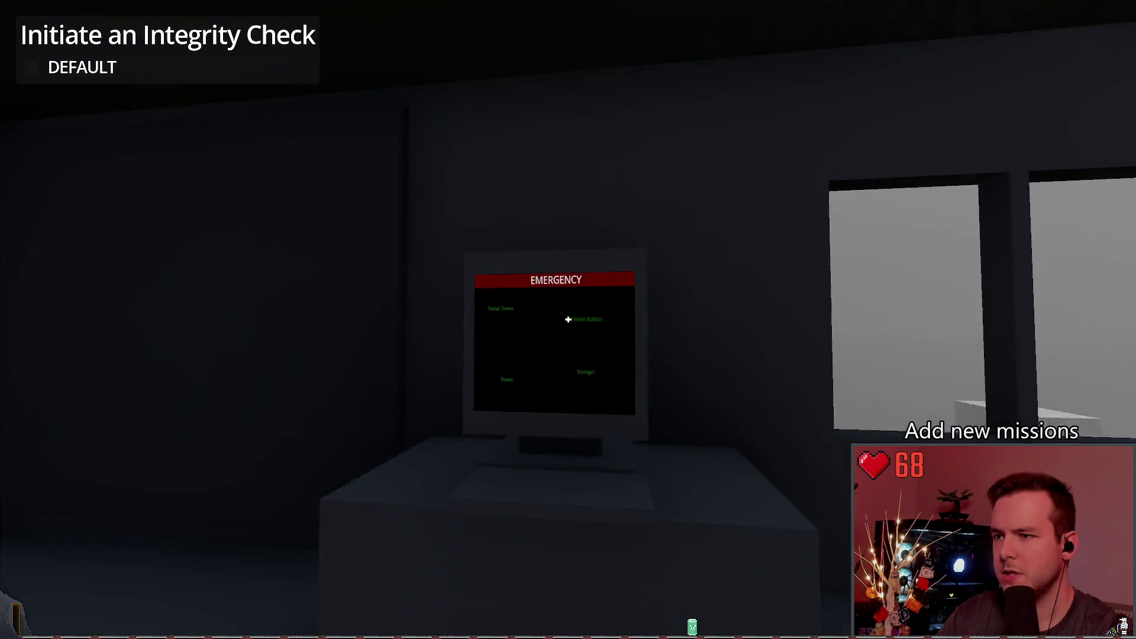
key(w)
key(s)
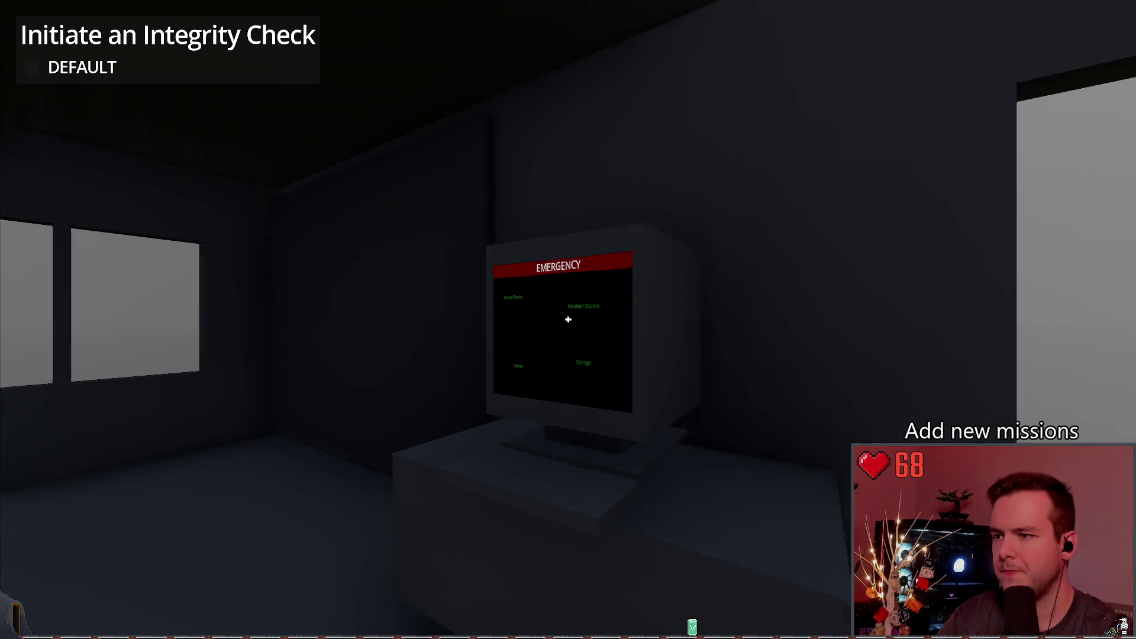
key(w)
key(s)
key(s)
key(w)
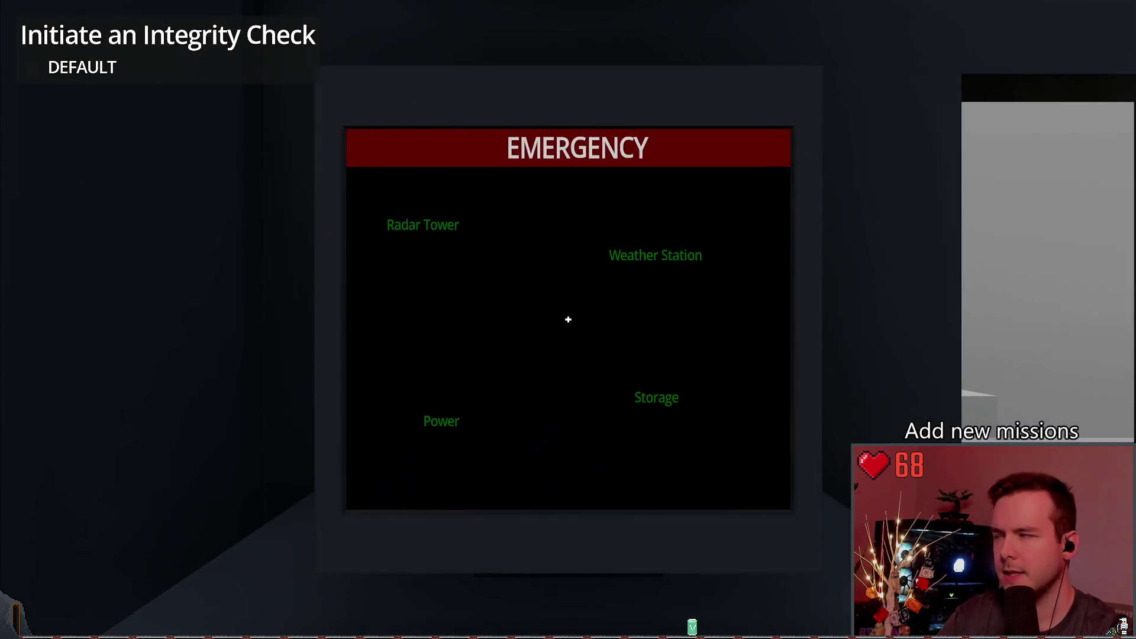
key(s)
key(w)
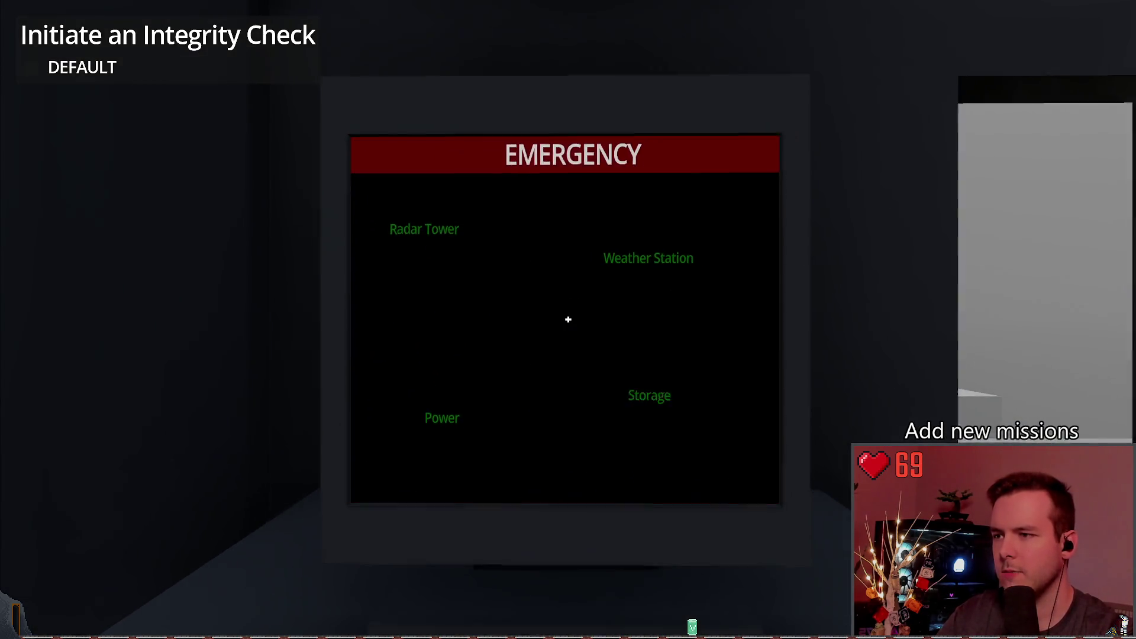
key(s)
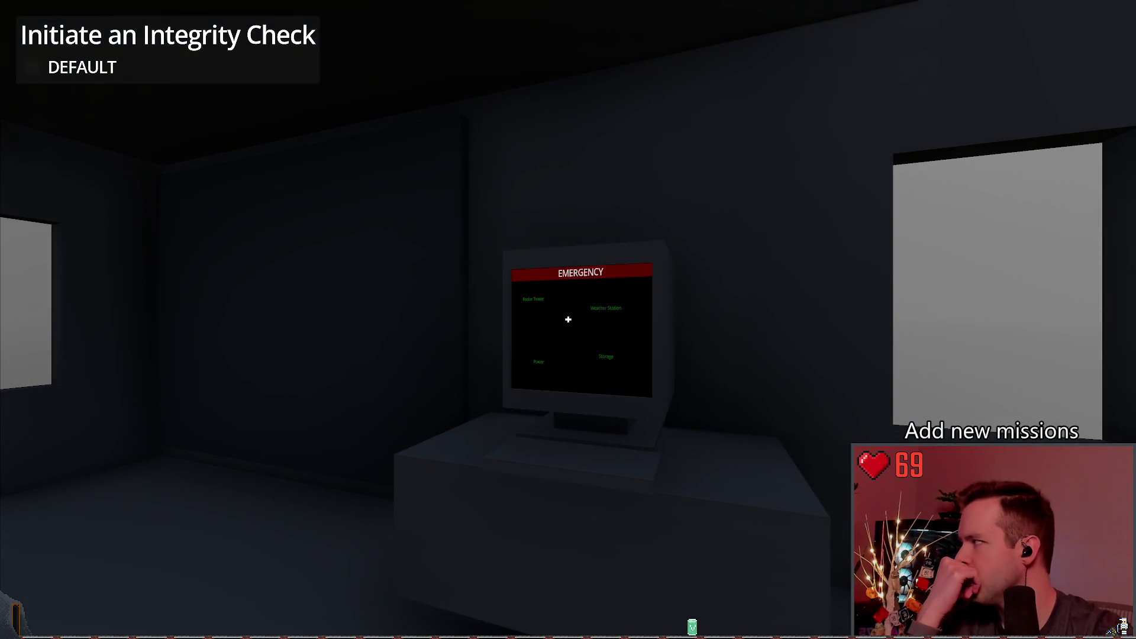
key(s)
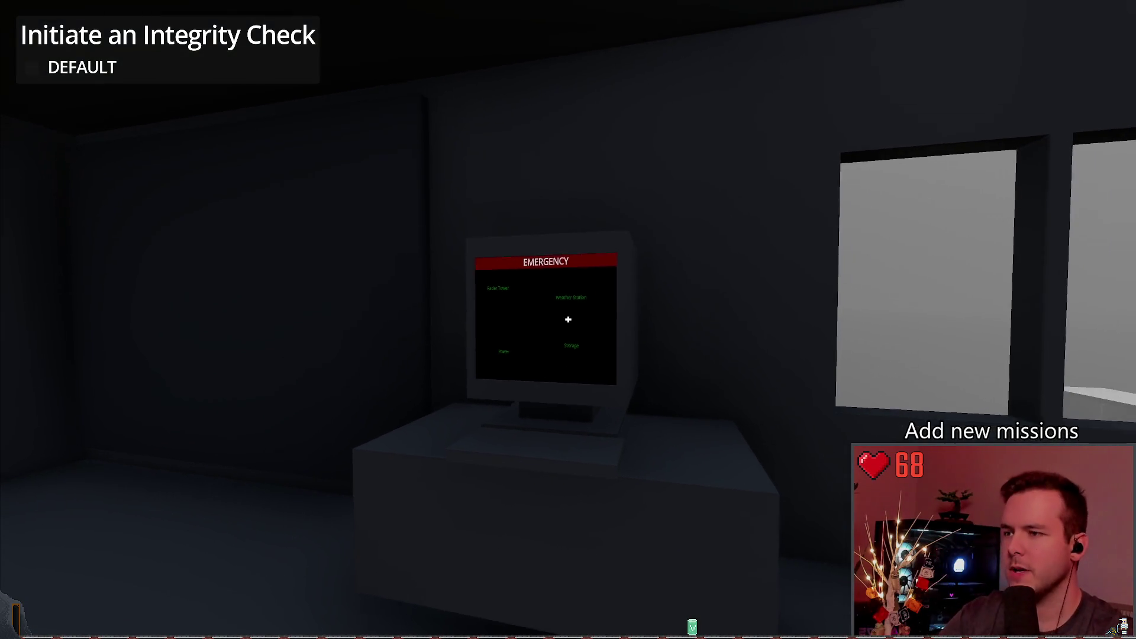
key(w)
key(s)
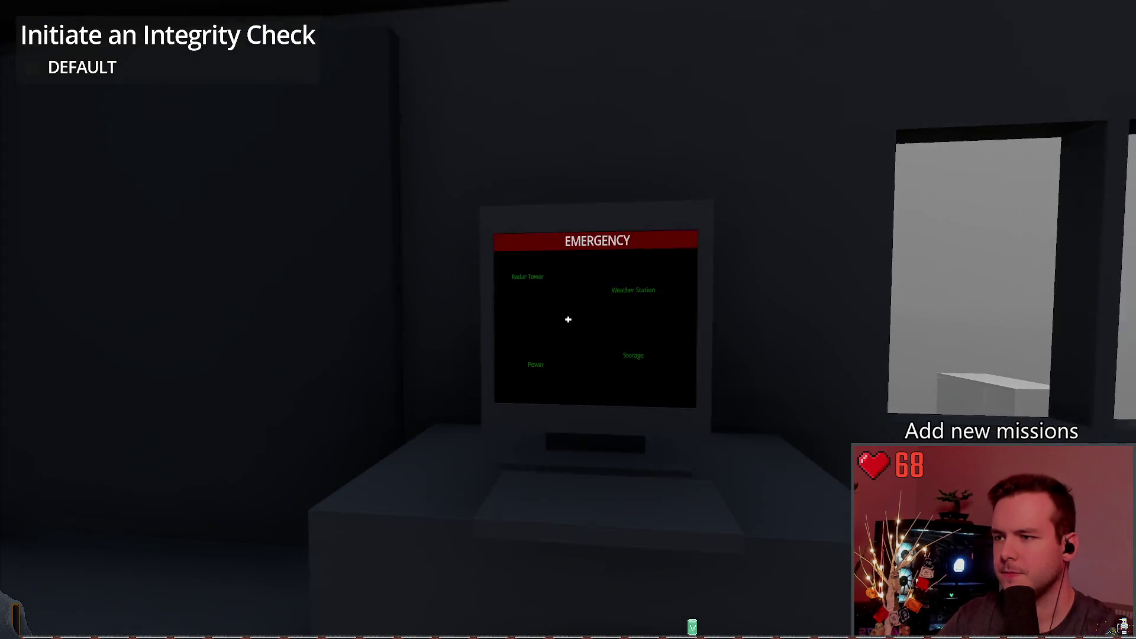
key(w)
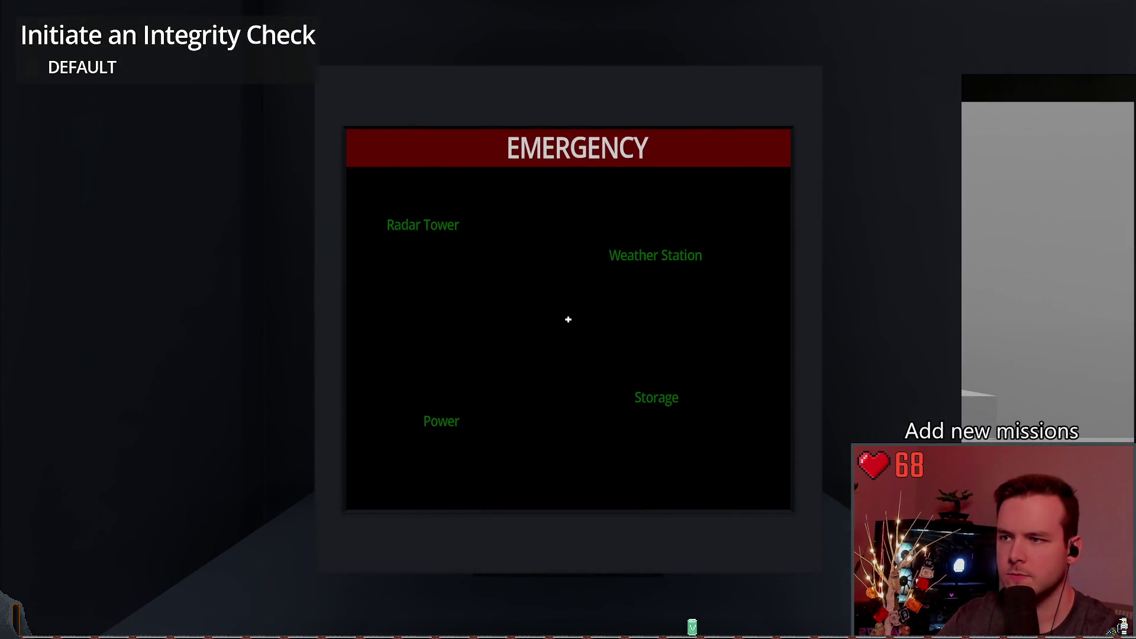
key(Escape)
click(56, 406)
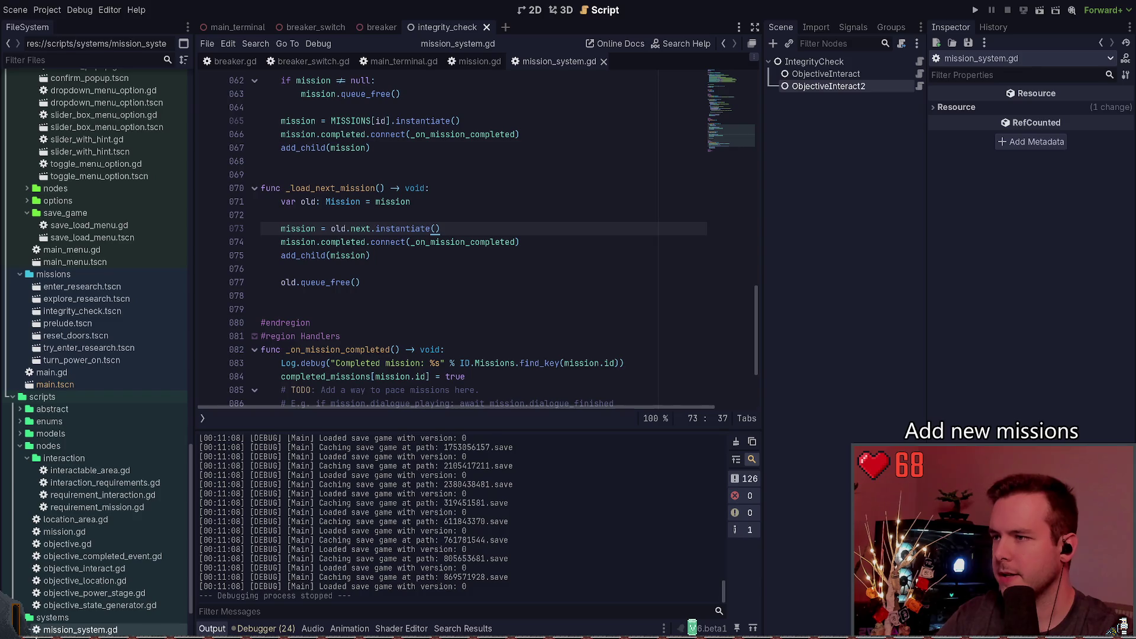
In PowerShell, run git diff on .\scenes\entities\breaker\ and scroll through the changes.
key(super+grave)
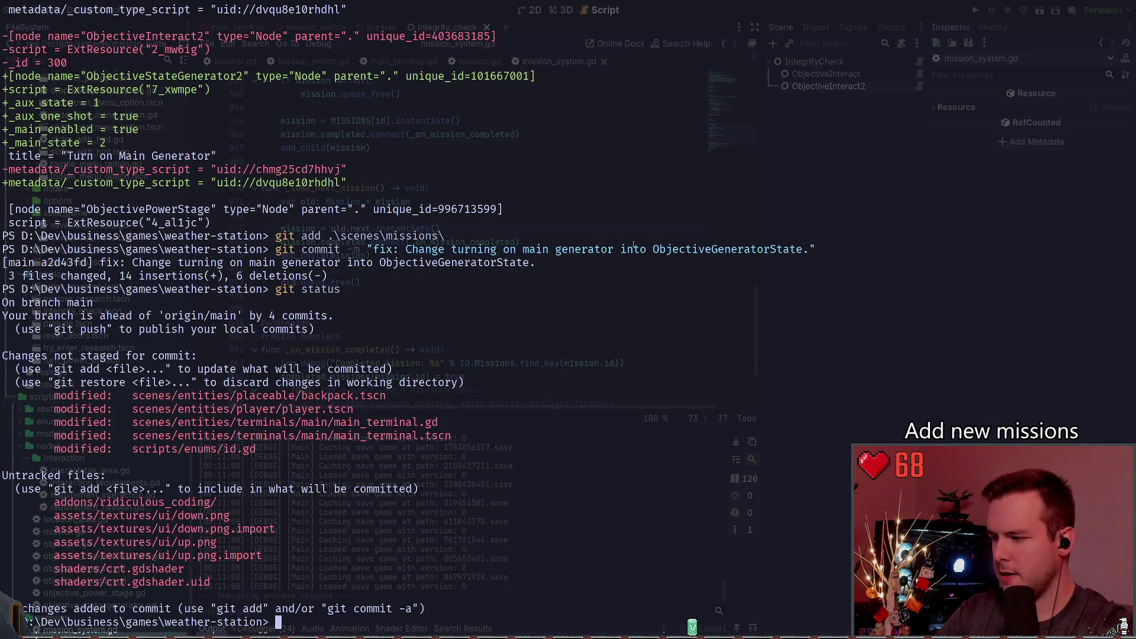
text(git status)
key(Return)
text(git diff)
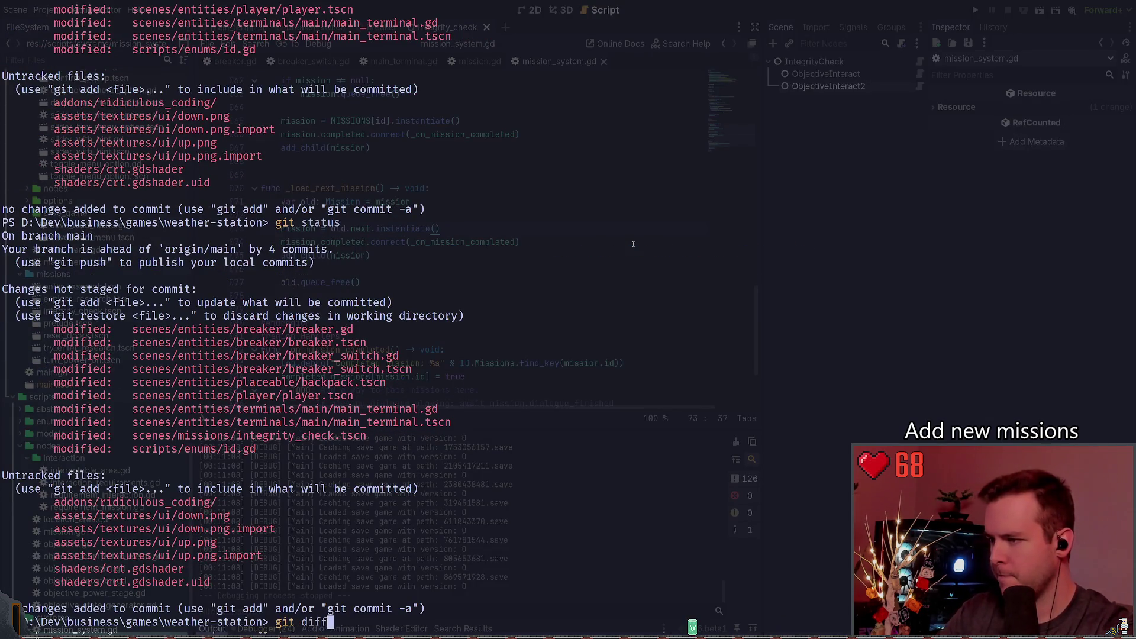
key(ctrl+c)
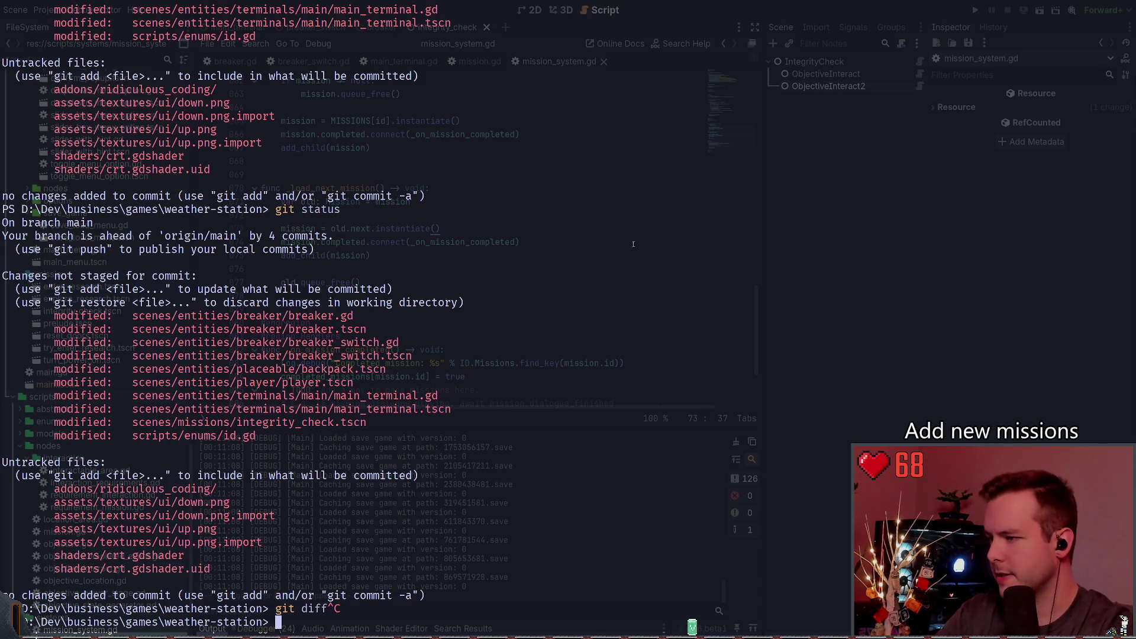
text(git diff s)
key(Tab)
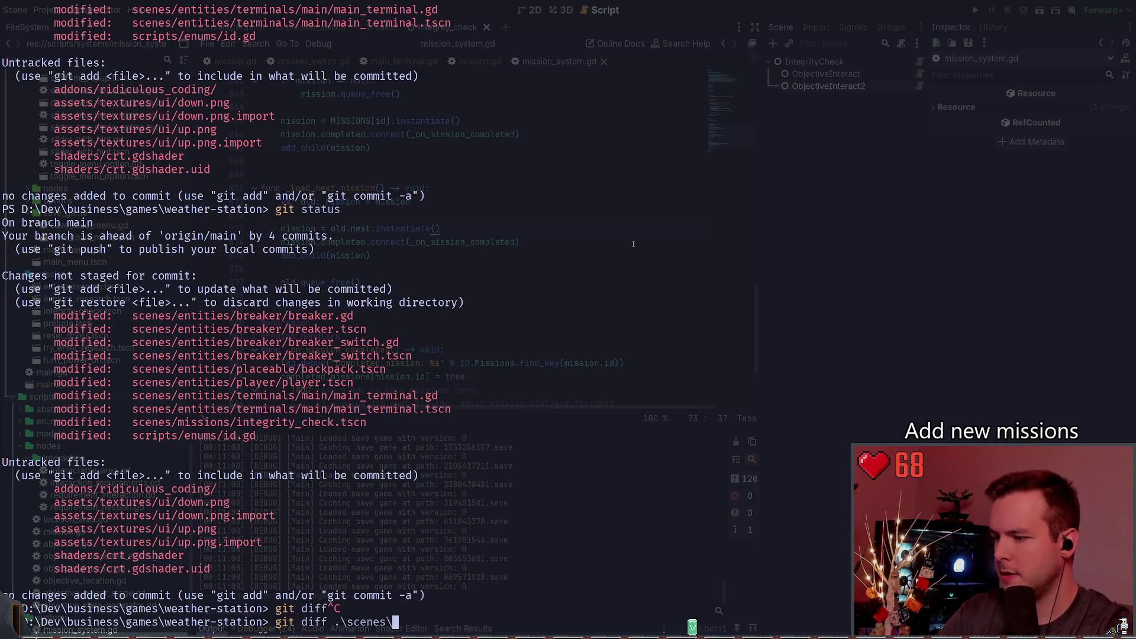
key(Tab)
key(Return)
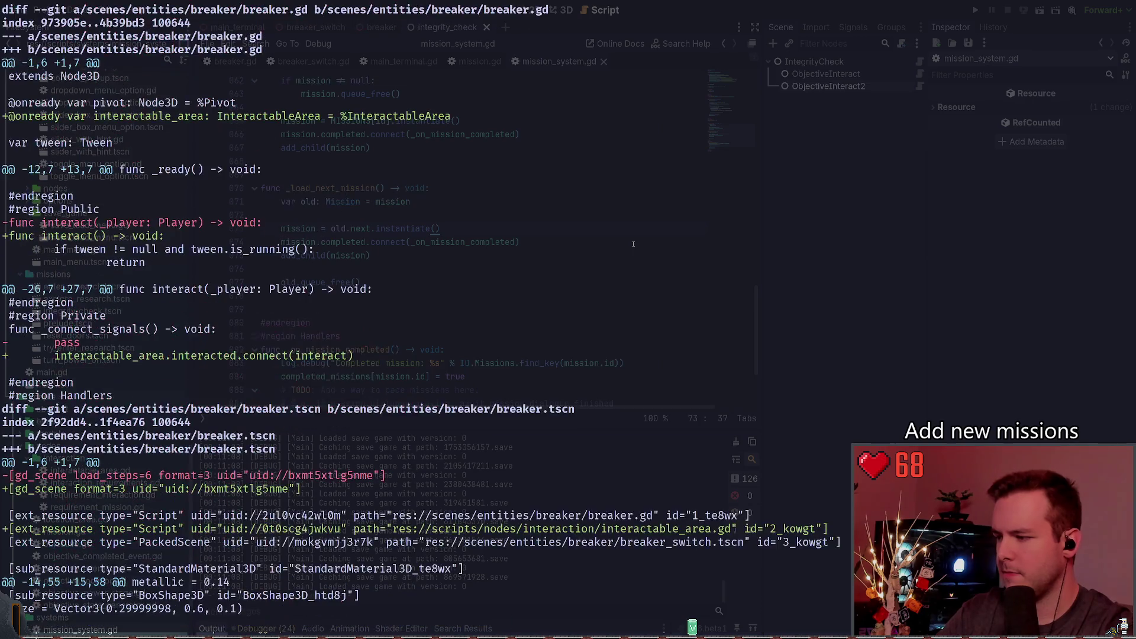
scroll(634, 243, down, 7)
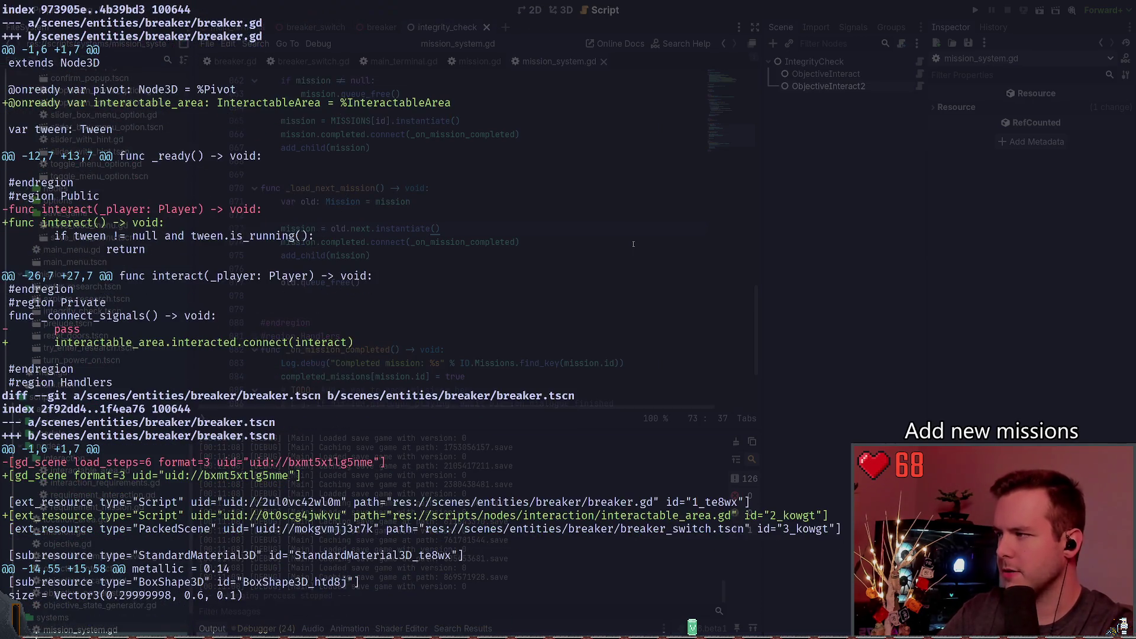
scroll(634, 244, down, 15)
text(git add)
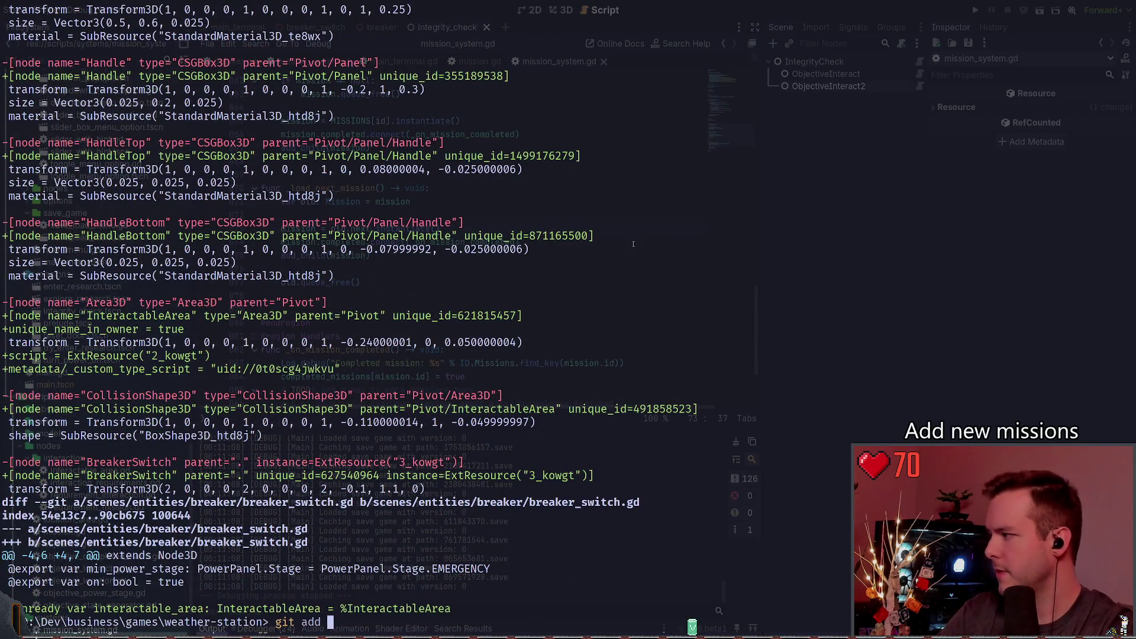
Stage the breaker folder with git add and confirm the four files with git status.
text(.\scenes\entities\breaker\)
key(Return)
text(git status)
key(Return)
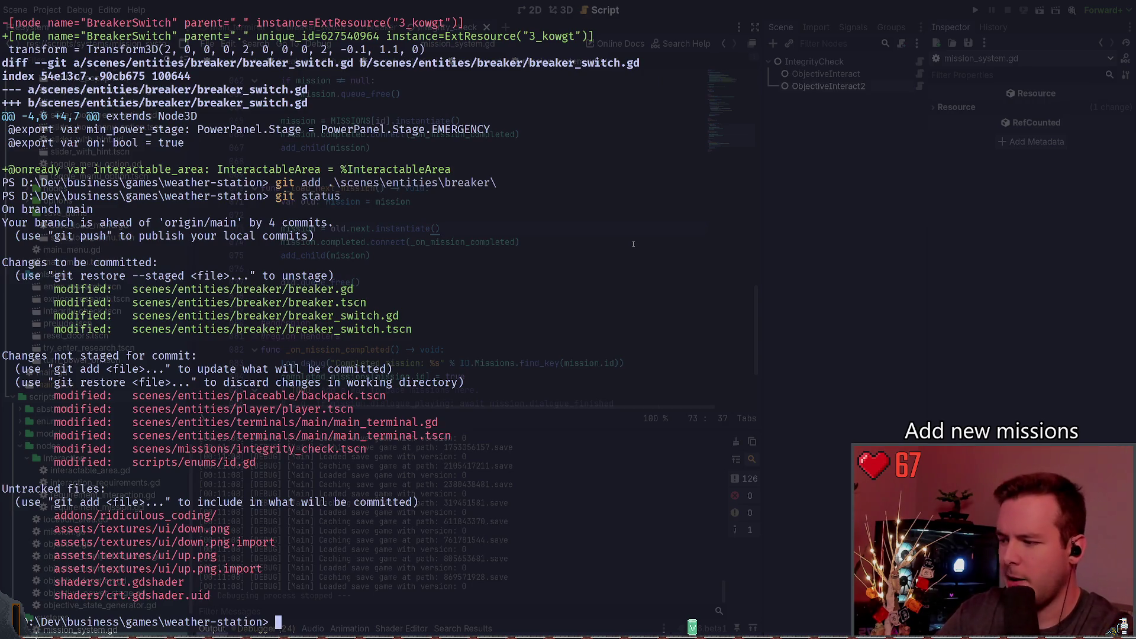
Abandon the stray commands and review git diff of .\scenes\entities\terminals\.
text(git status)
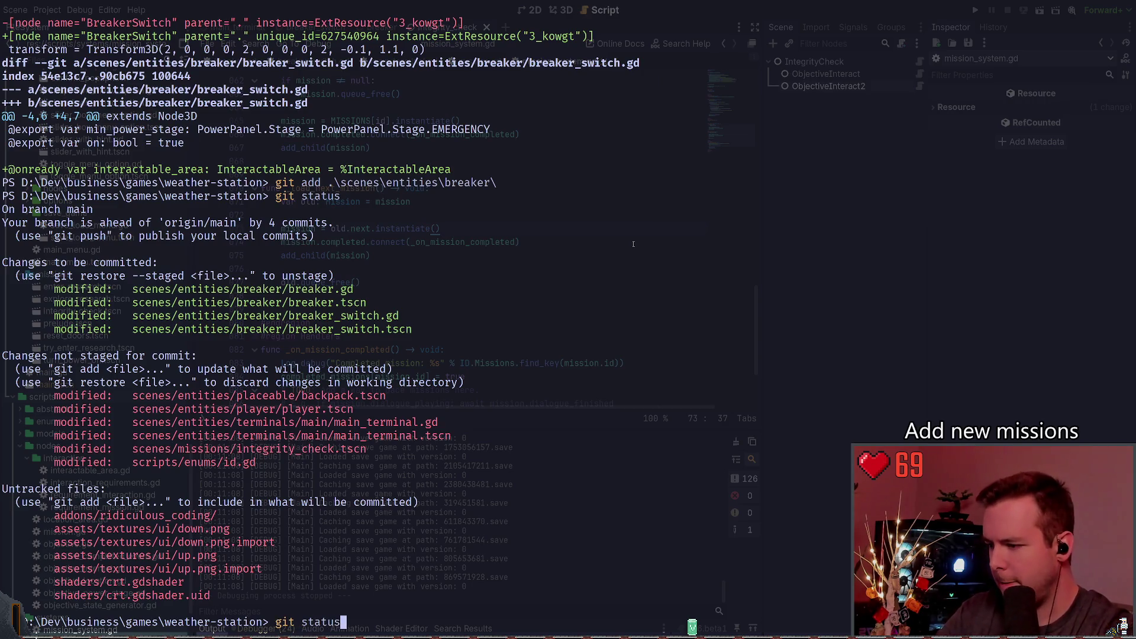
key(ctrl+c)
text(git diff )
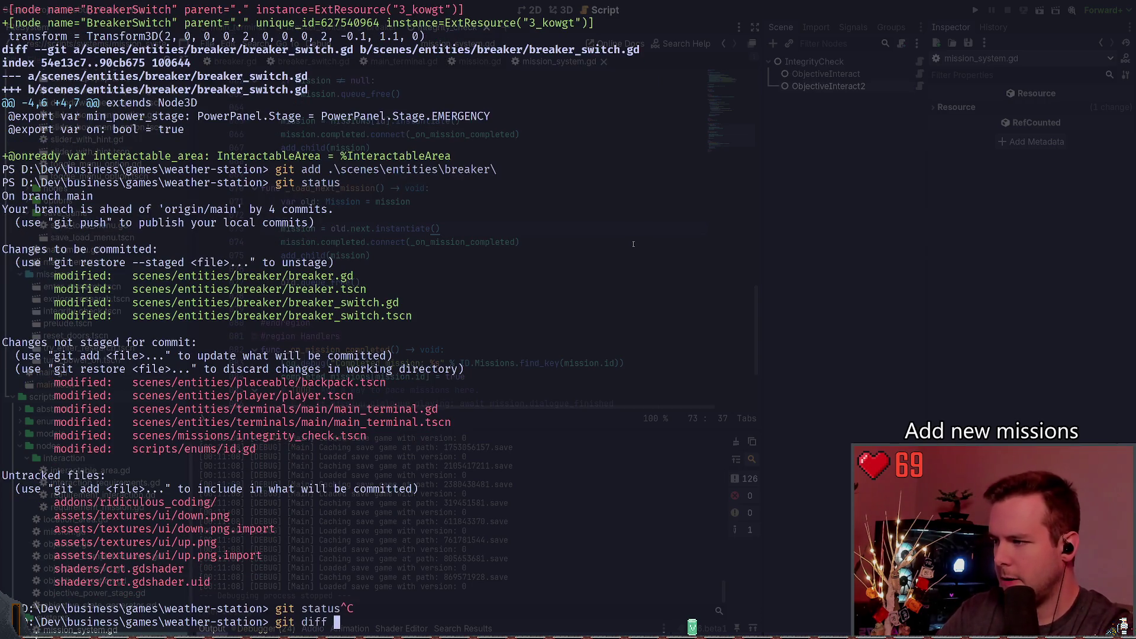
text(.\scenes\entities\placeable\)
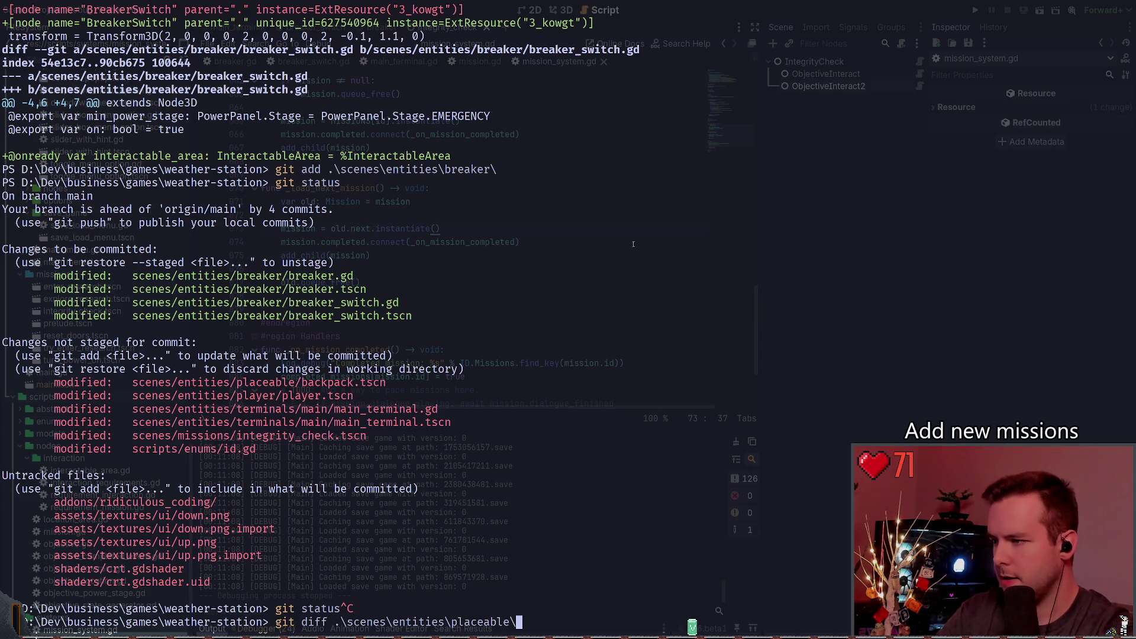
key(ctrl+c)
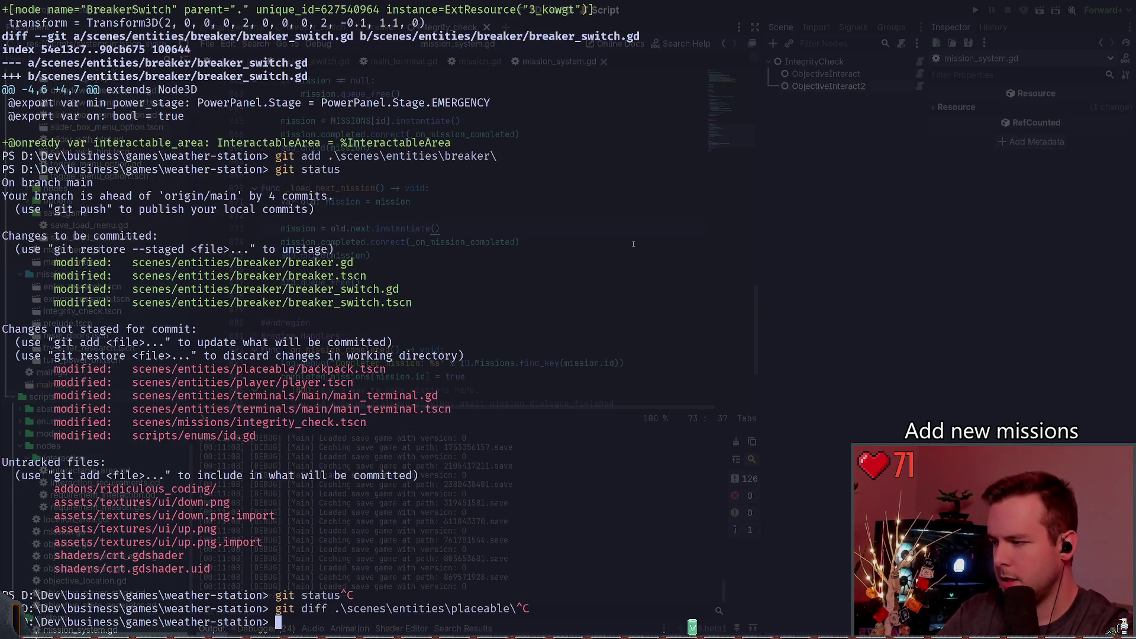
text(git diff .\scenes\entities\)
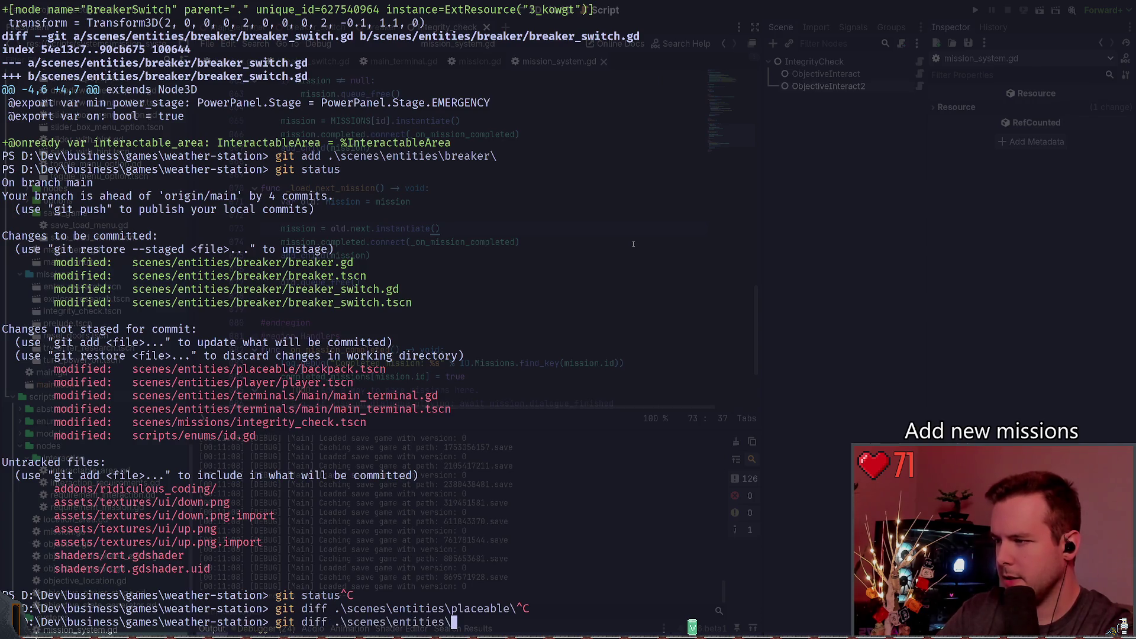
text(t)
key(Tab)
key(Return)
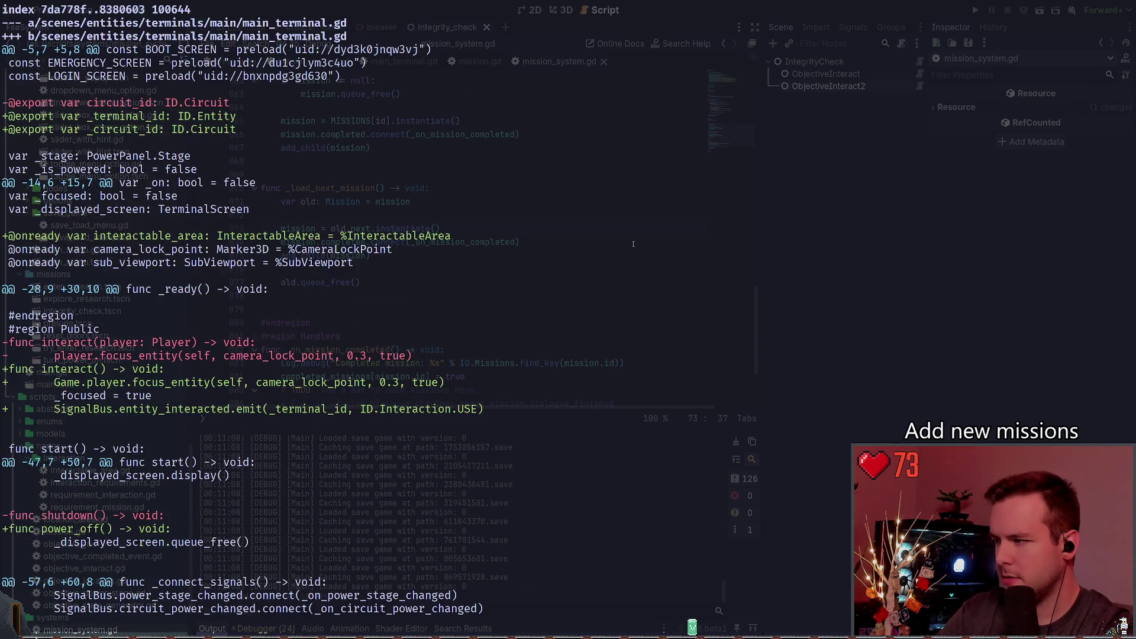
scroll(633, 244, down, 15)
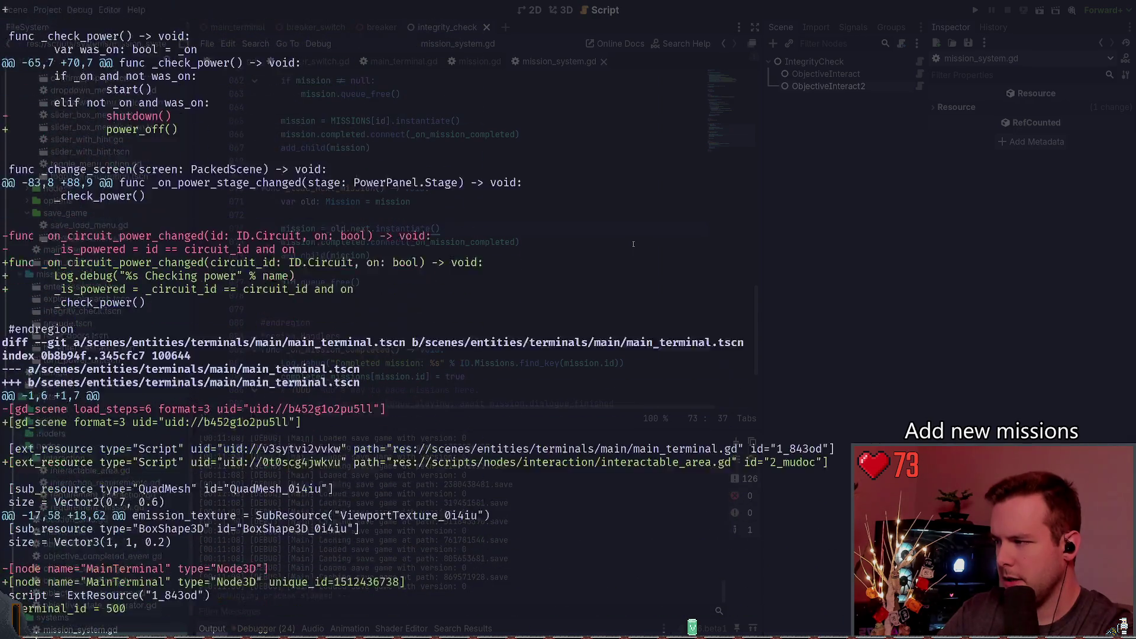
scroll(633, 244, down, 8)
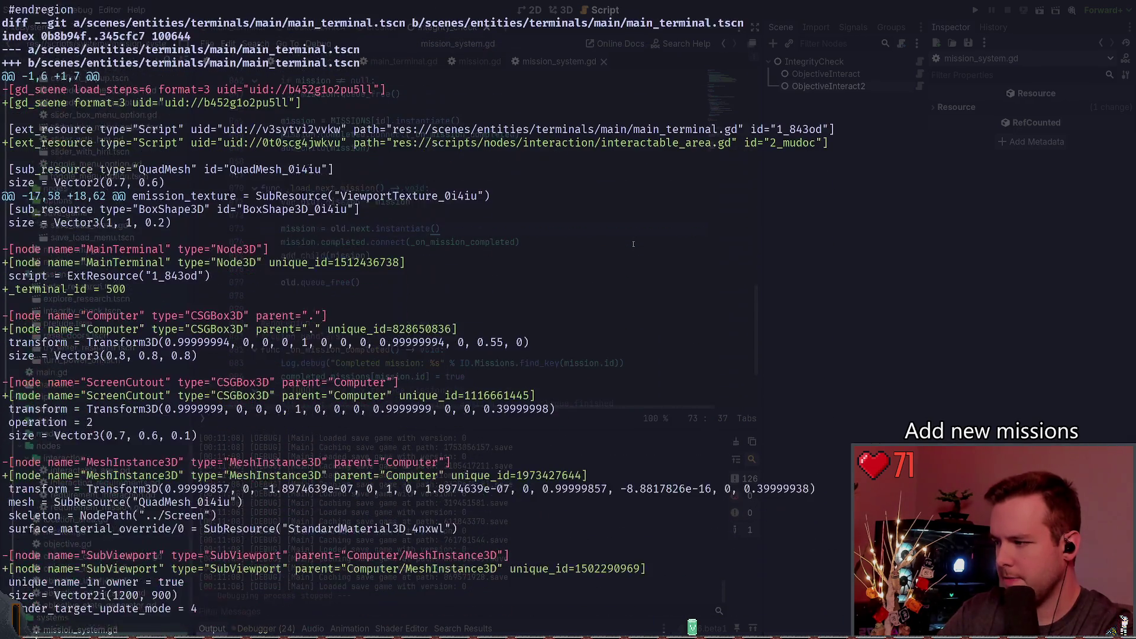
Stage the terminals folder, check git status, and start the commit message.
text(qgit add .\scenes\entities\terminals\)
key(Return)
text(git stat)
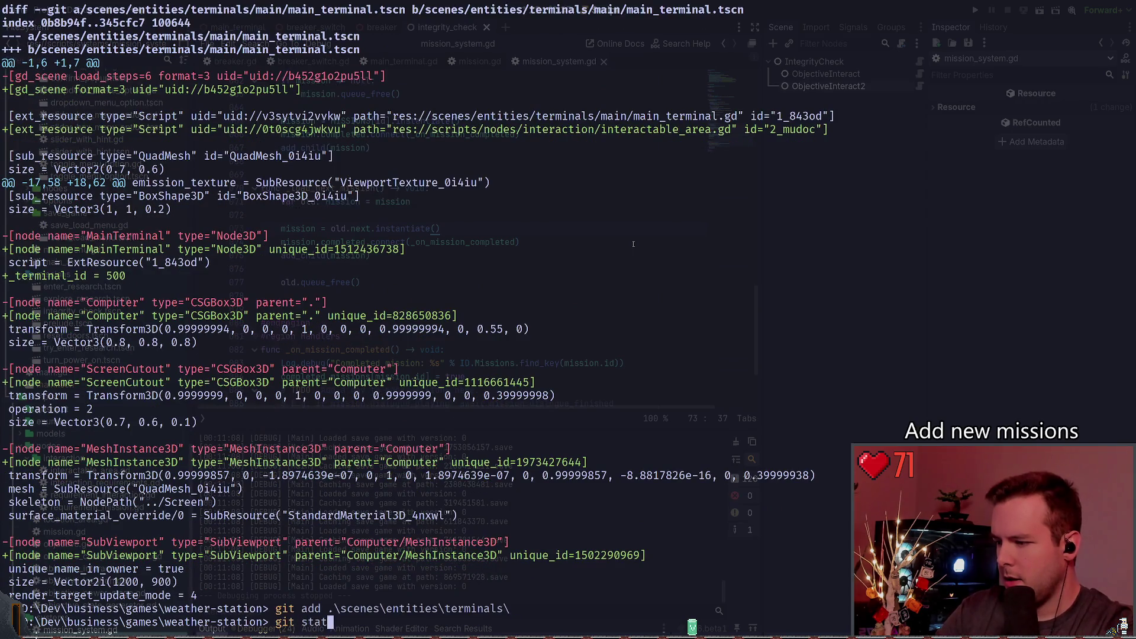
text(us)
key(Return)
text(git commit -m ")
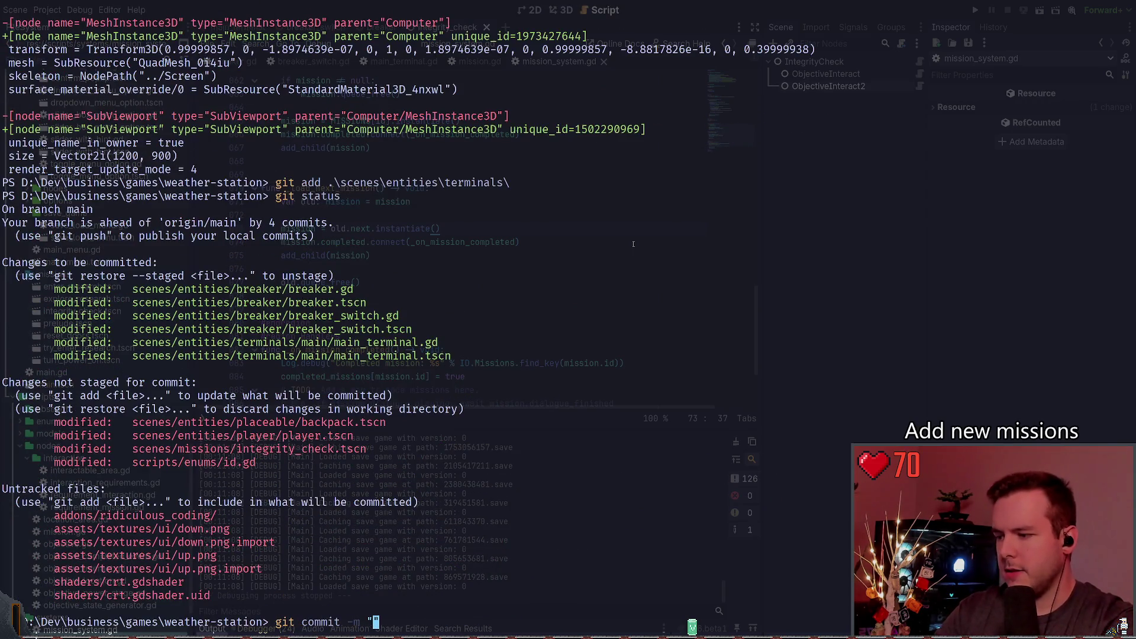
text(fix: CHange)
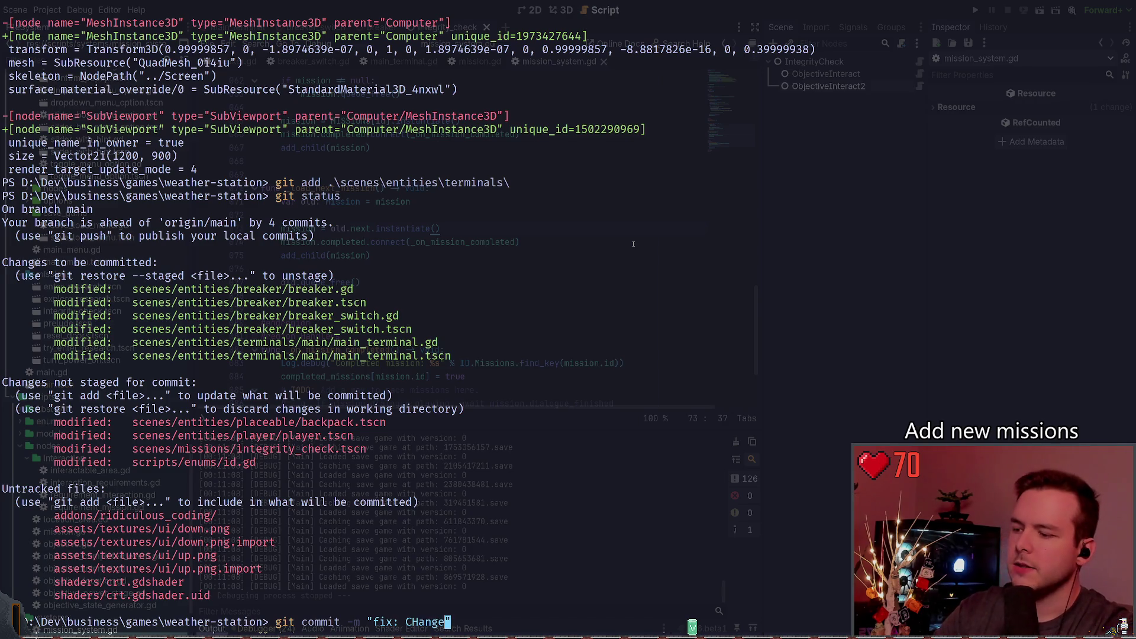
Commit as "fix: Change Area3Ds to InteractableAreas.", git push, and return to Godot.
key(BackSpace)
key(BackSpace)
key(BackSpace)
text(hange A)
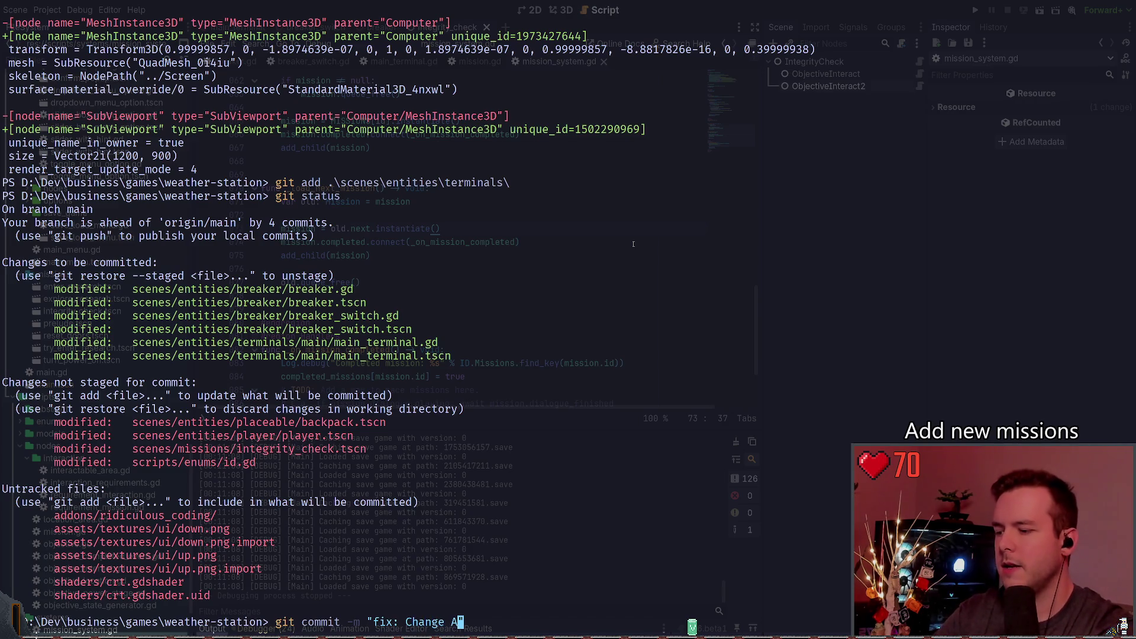
text(rea3Ds to )
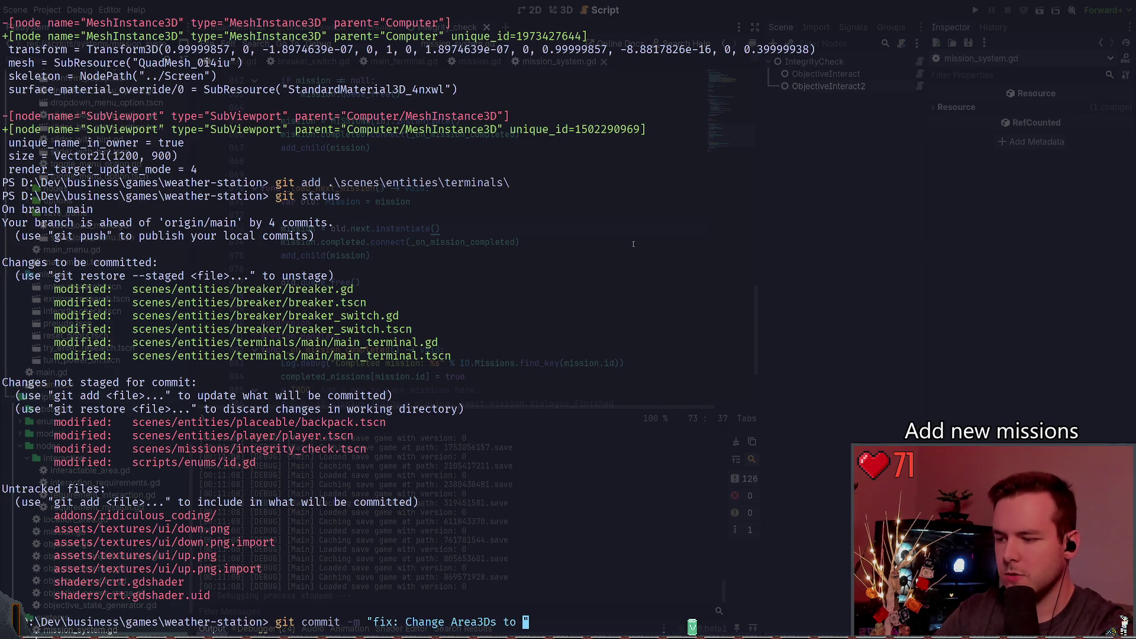
text(Interactable)
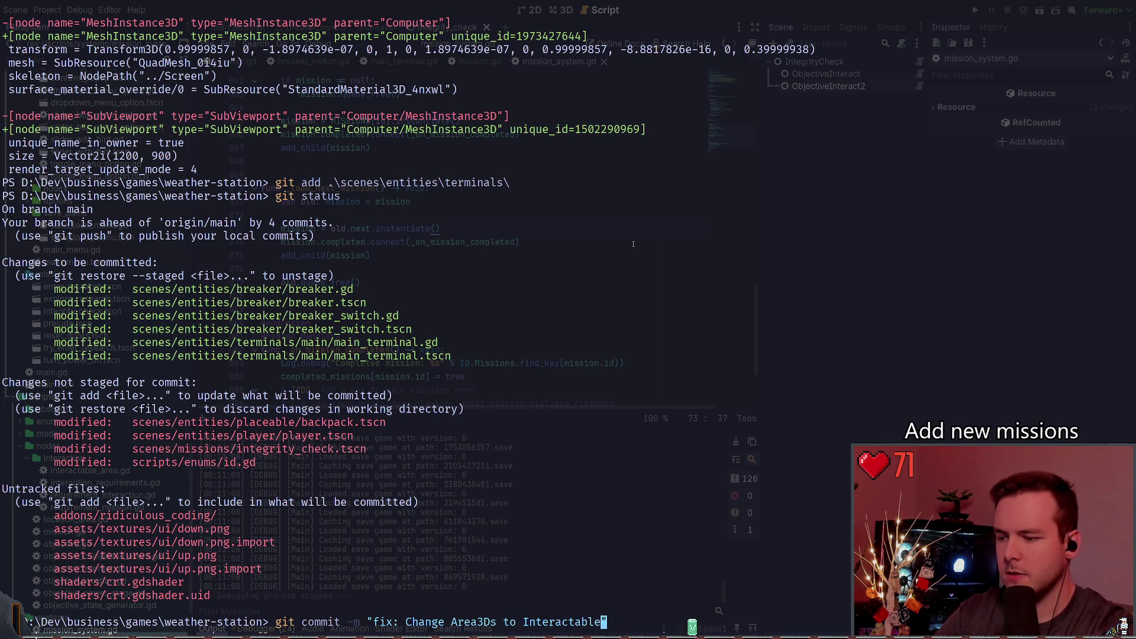
text(Areas.)
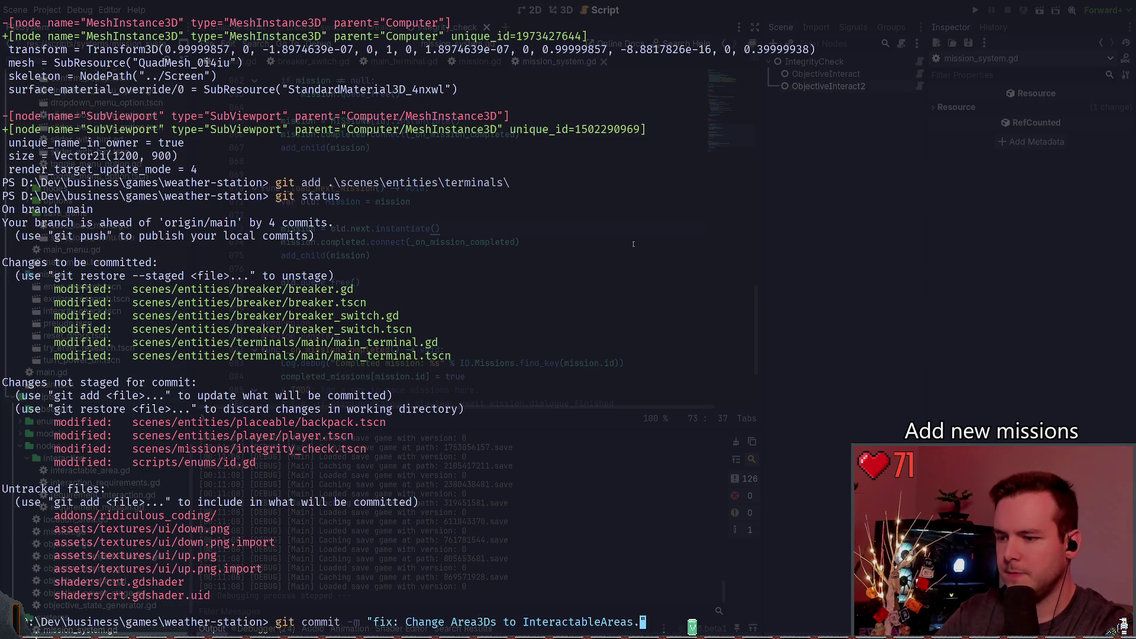
key(Return)
text(git push)
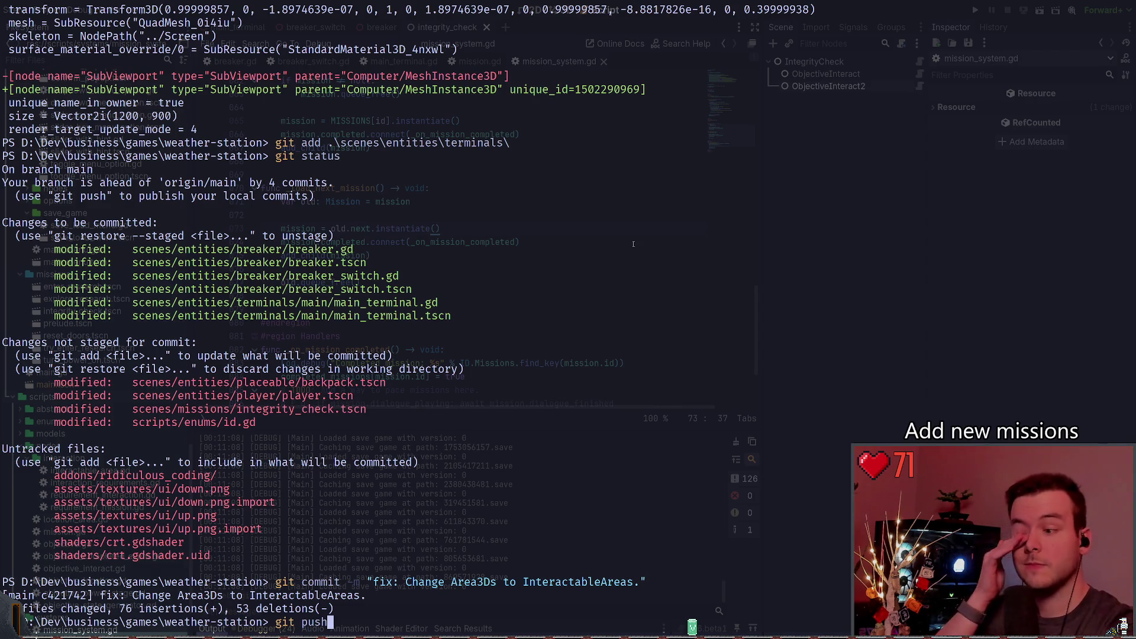
key(Return)
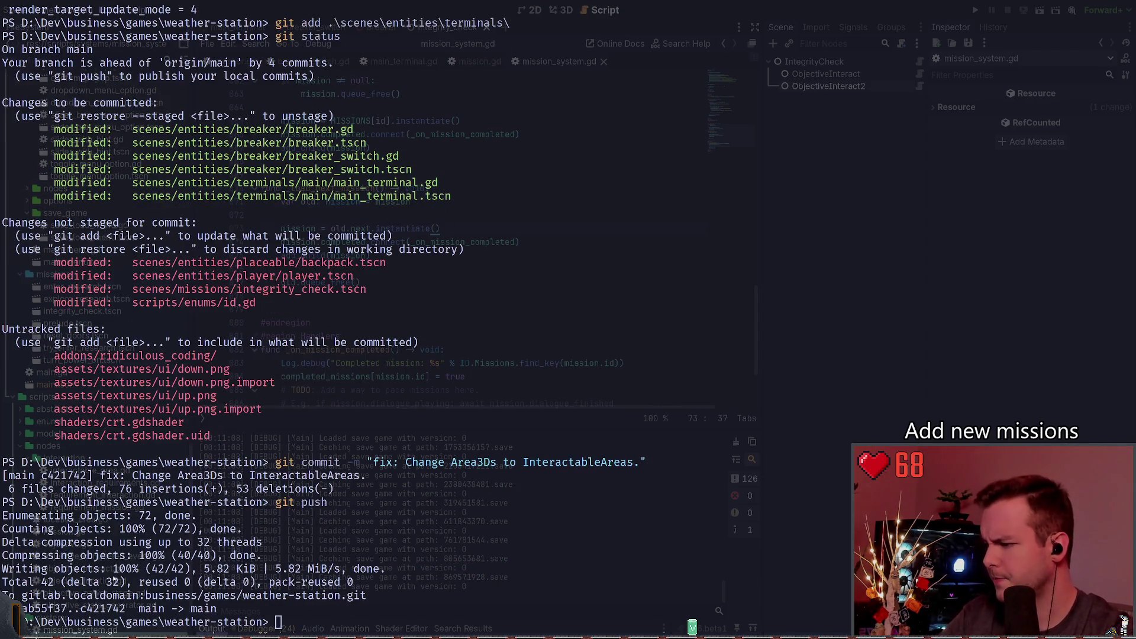
key(alt+Tab)
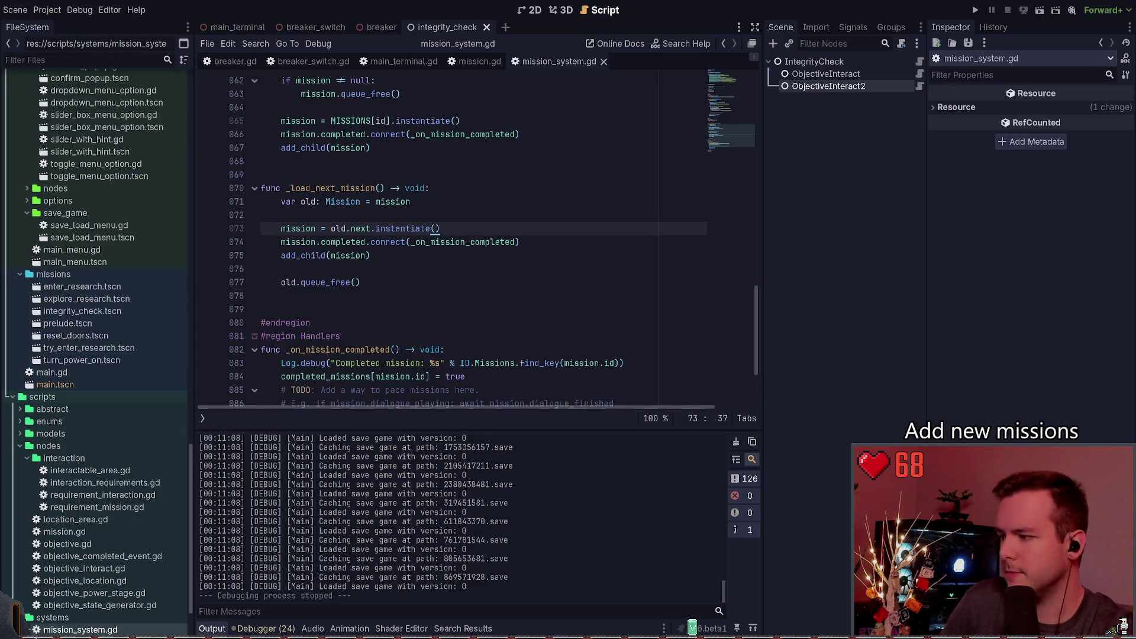